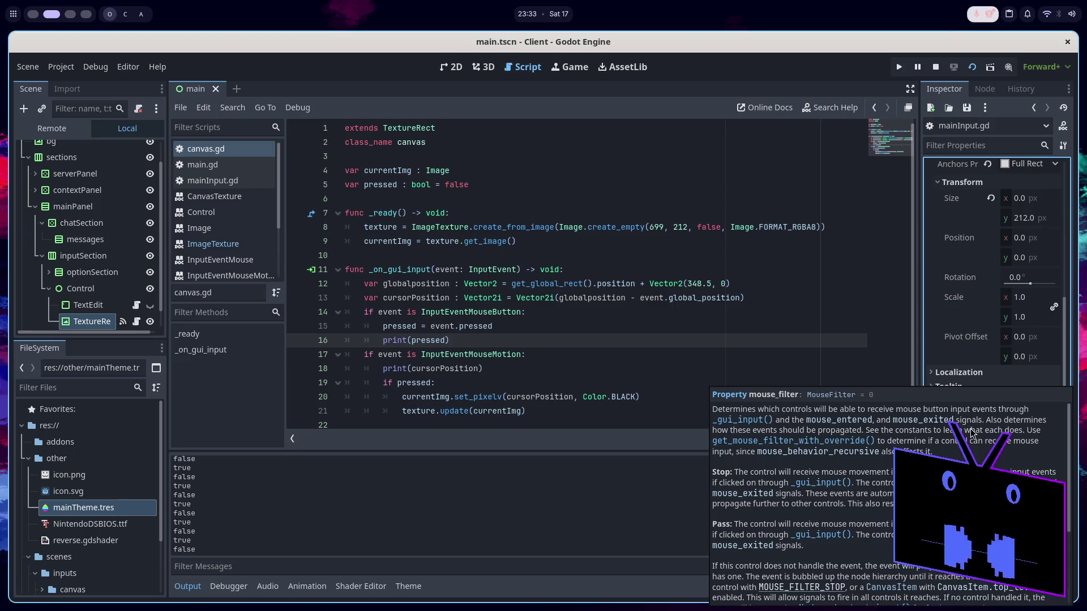
# Set the TextureRect's mouse filter to Stop and test drawing in the running client
pyautogui.click(1027, 431)
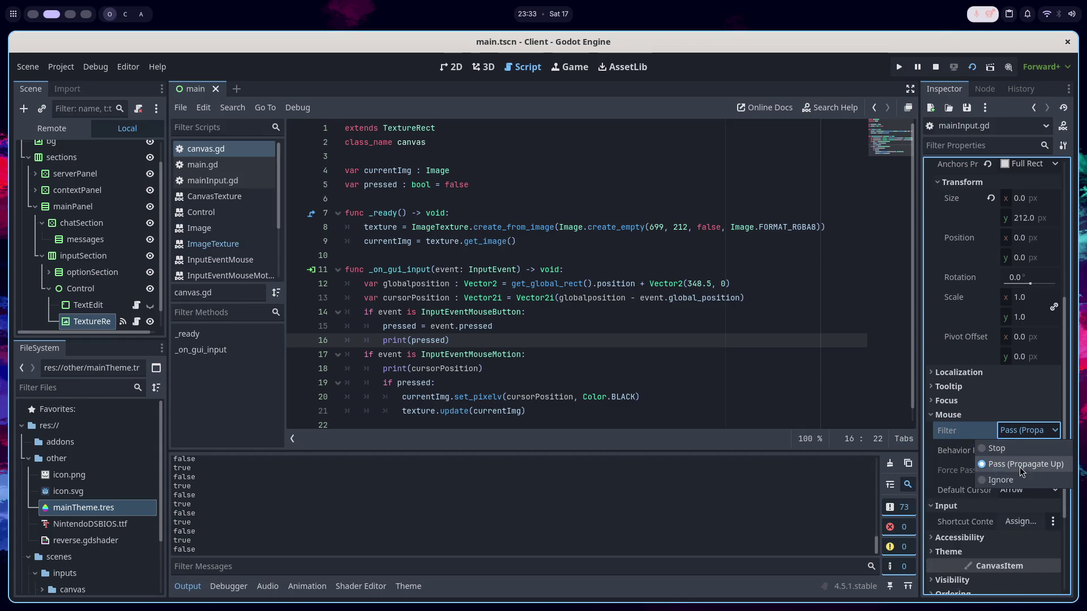
pyautogui.click(1014, 448)
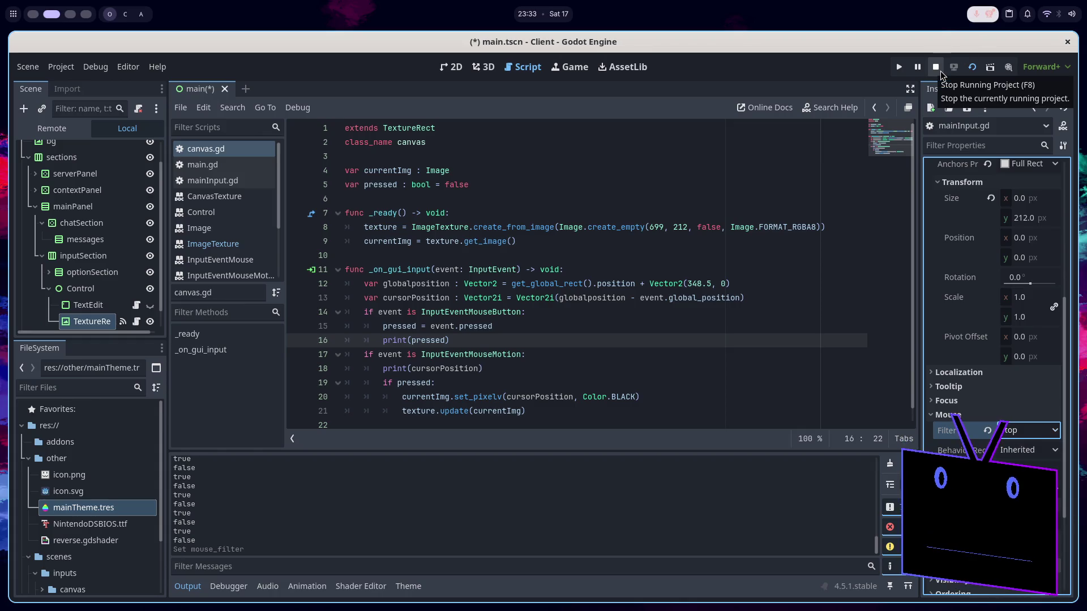
pyautogui.click(1018, 450)
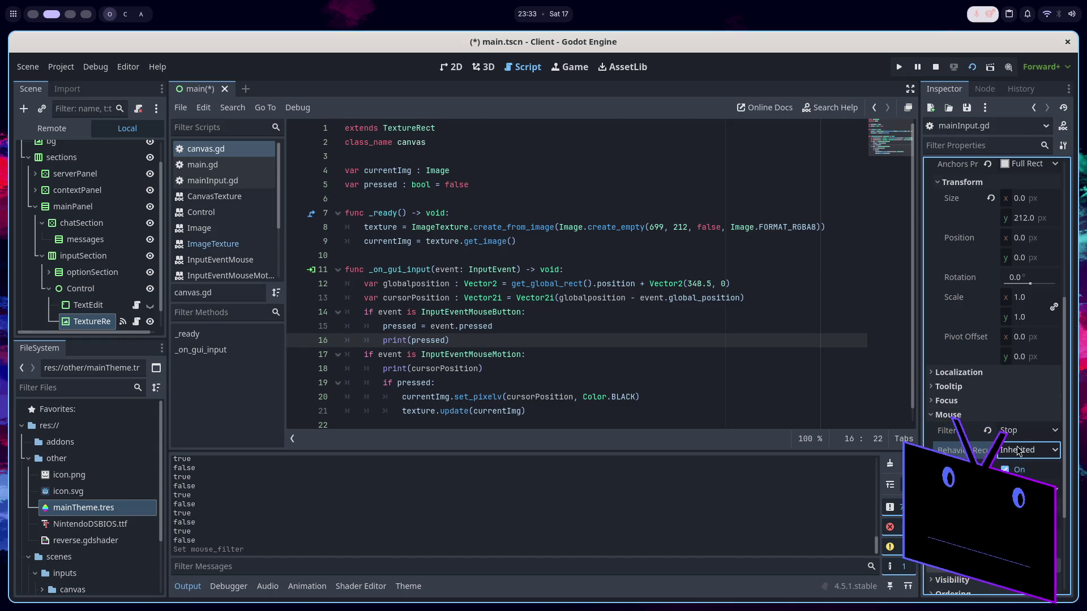
pyautogui.click(936, 67)
pyautogui.click(970, 67)
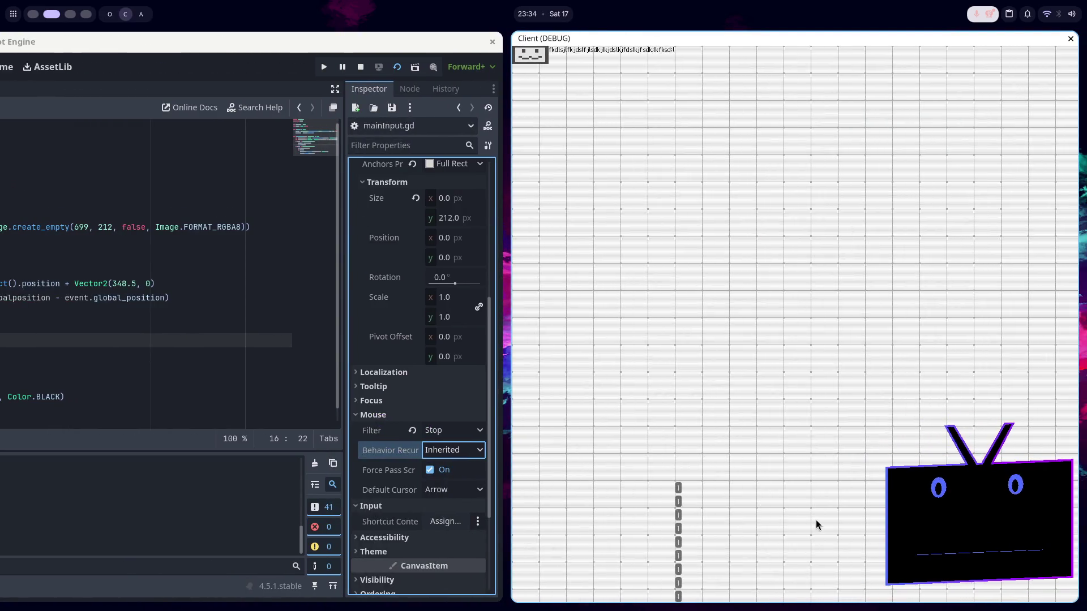
pyautogui.press('F8')
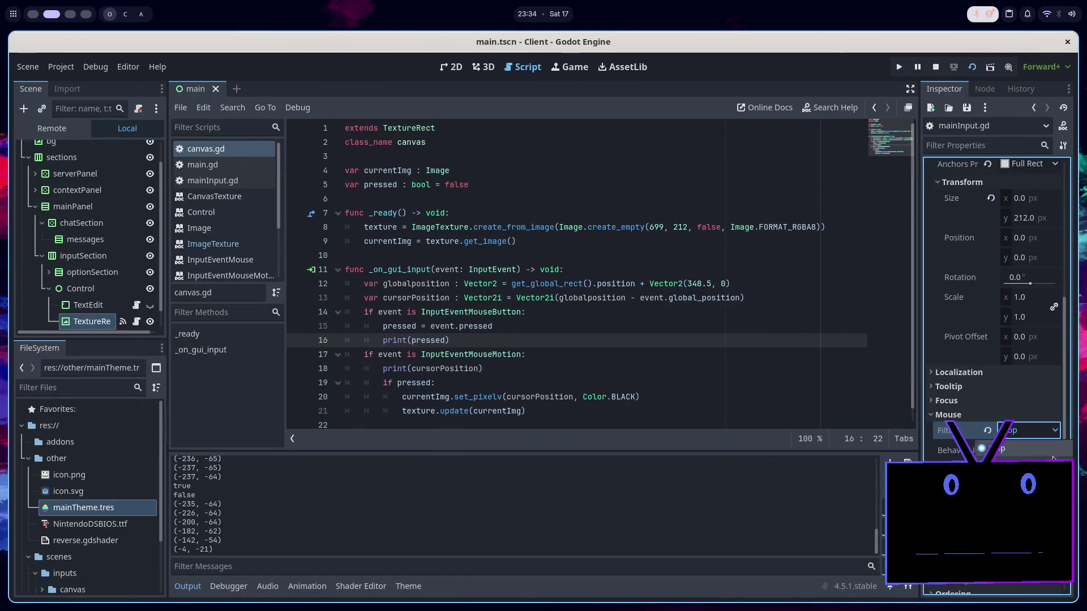
# Switch the mouse filter to Ignore and test the client again
pyautogui.click(1013, 483)
pyautogui.press('F6')
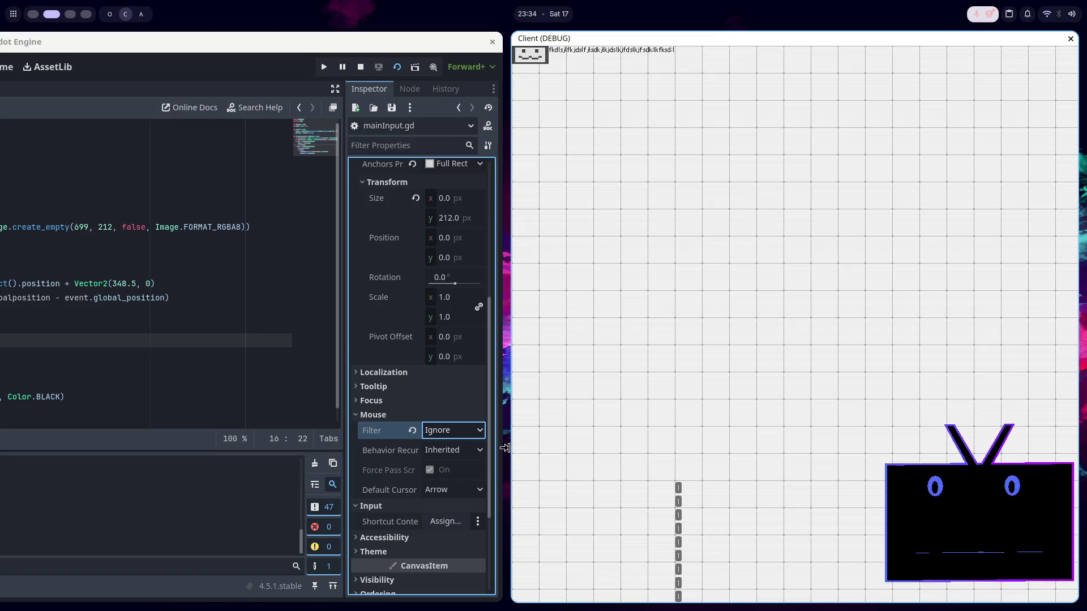
pyautogui.press('F8')
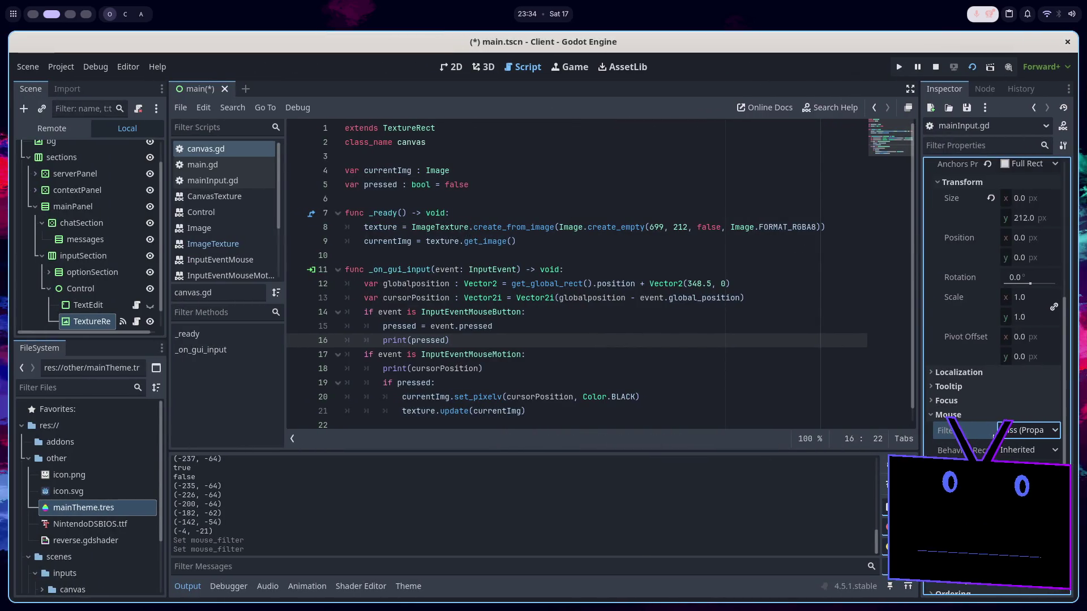
pyautogui.moveTo(944, 430)
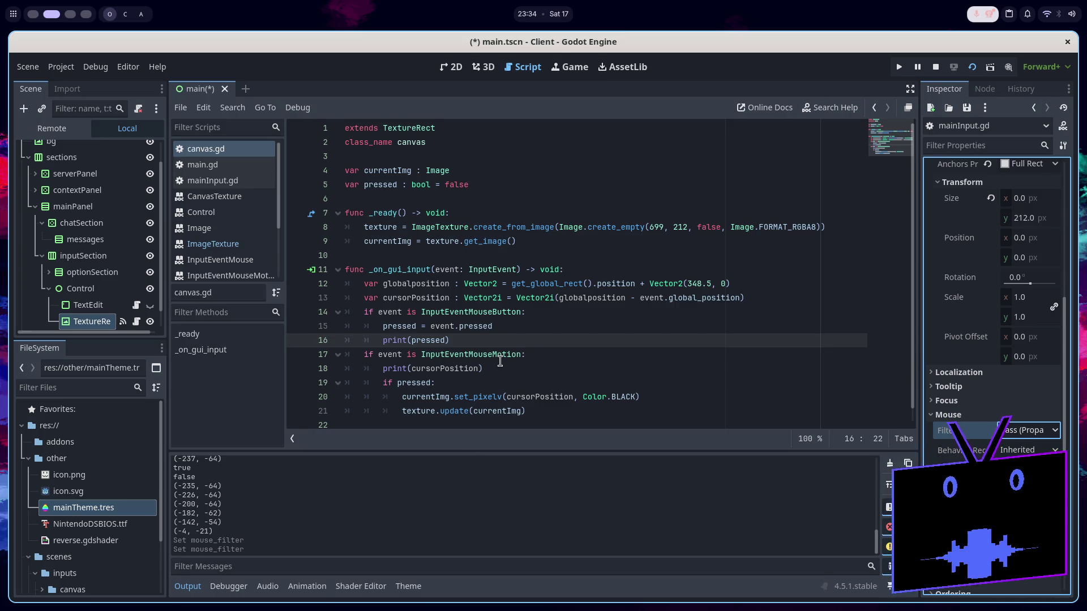
# Add a new _input(event: InputEvent) function after _ready in canvas.gd
pyautogui.click(465, 343)
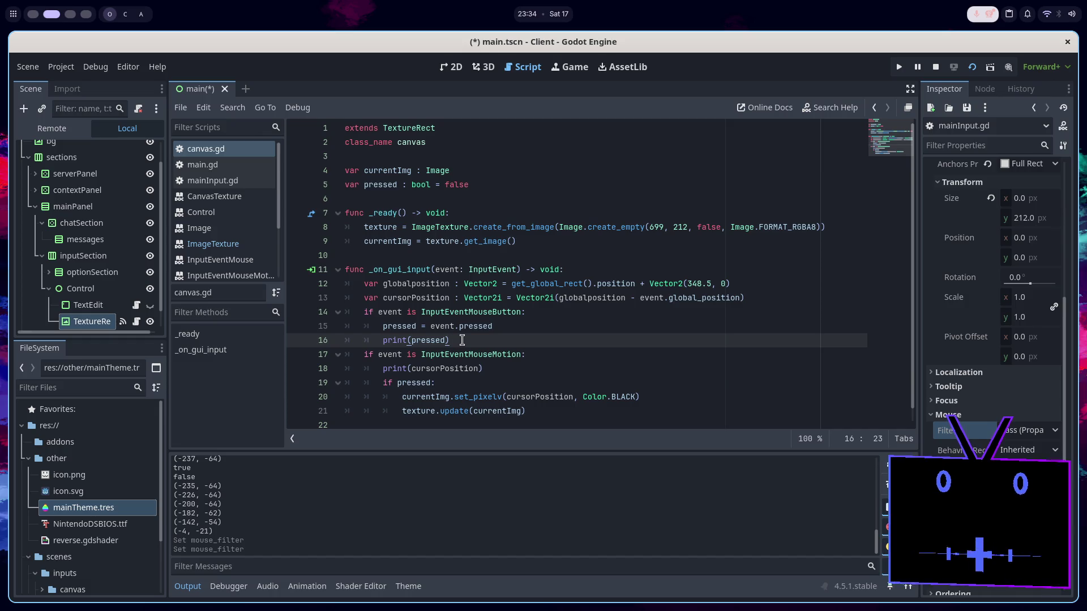
pyautogui.click(451, 255)
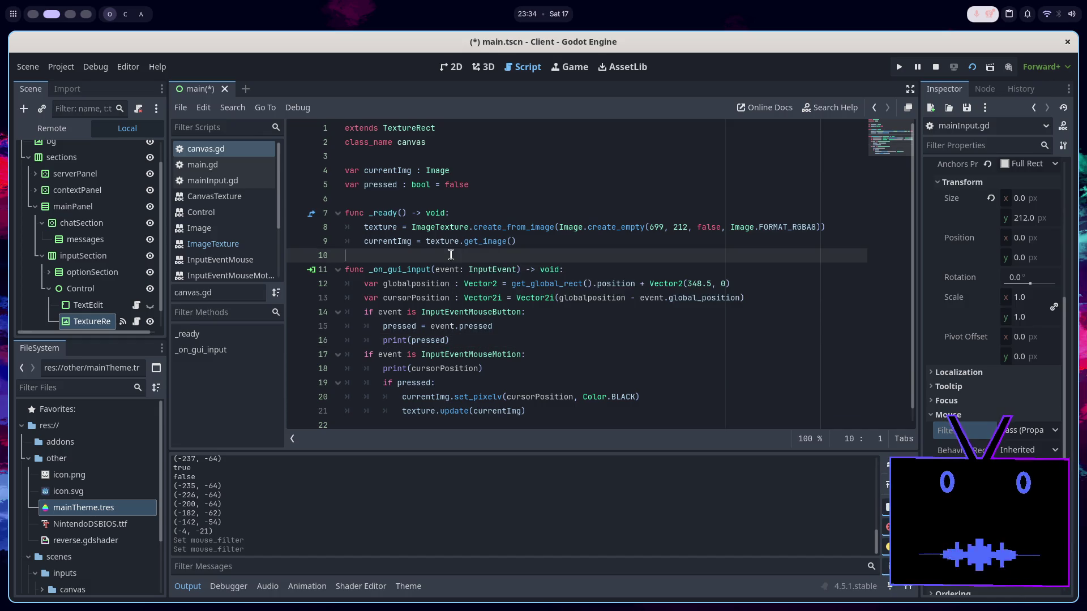
pyautogui.press('Return')
pyautogui.press('Return')
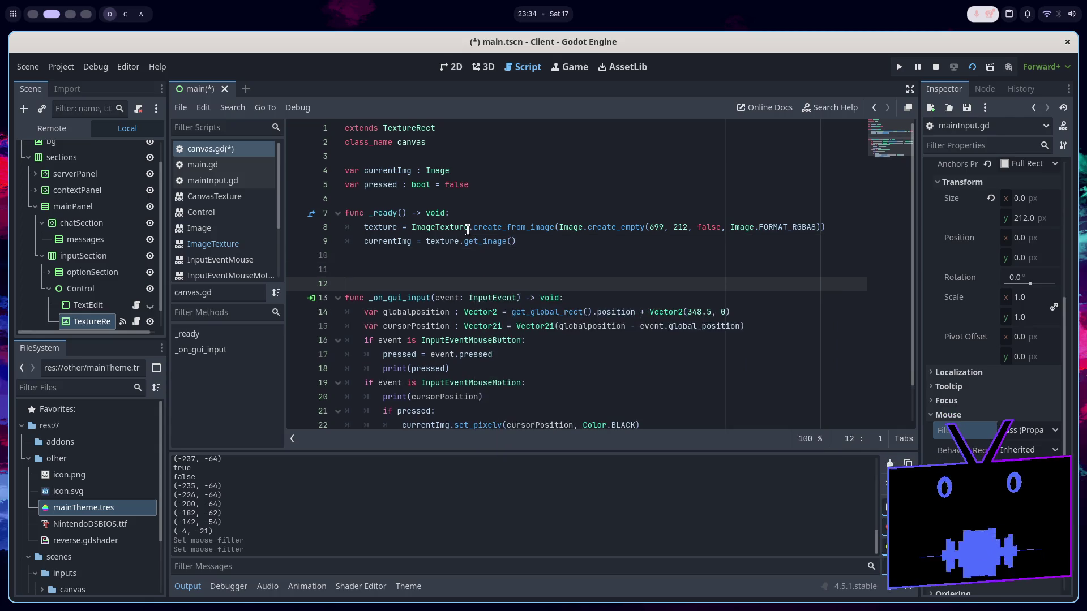
pyautogui.press('Up')
pyautogui.write('func')
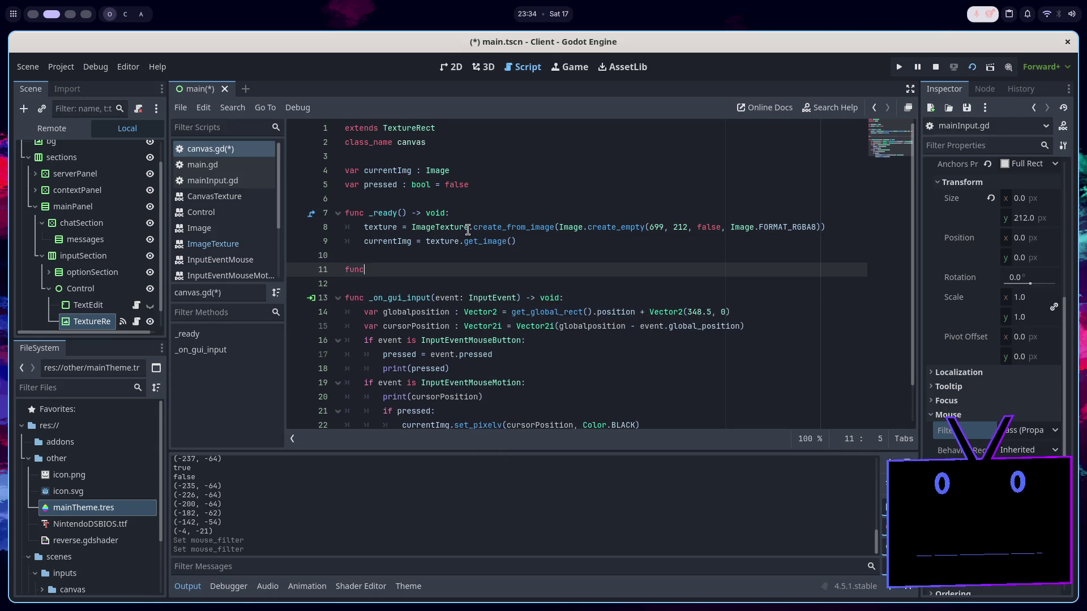
pyautogui.press('BackSpace')
pyautogui.write('i')
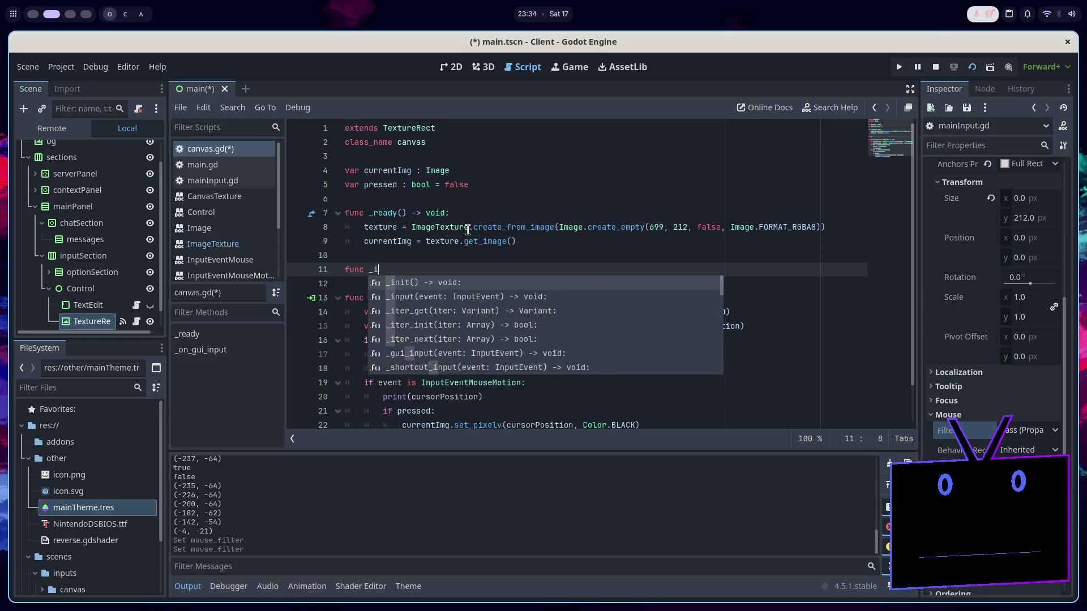
pyautogui.press('Return')
pyautogui.hotkey('ctrl', 'z')
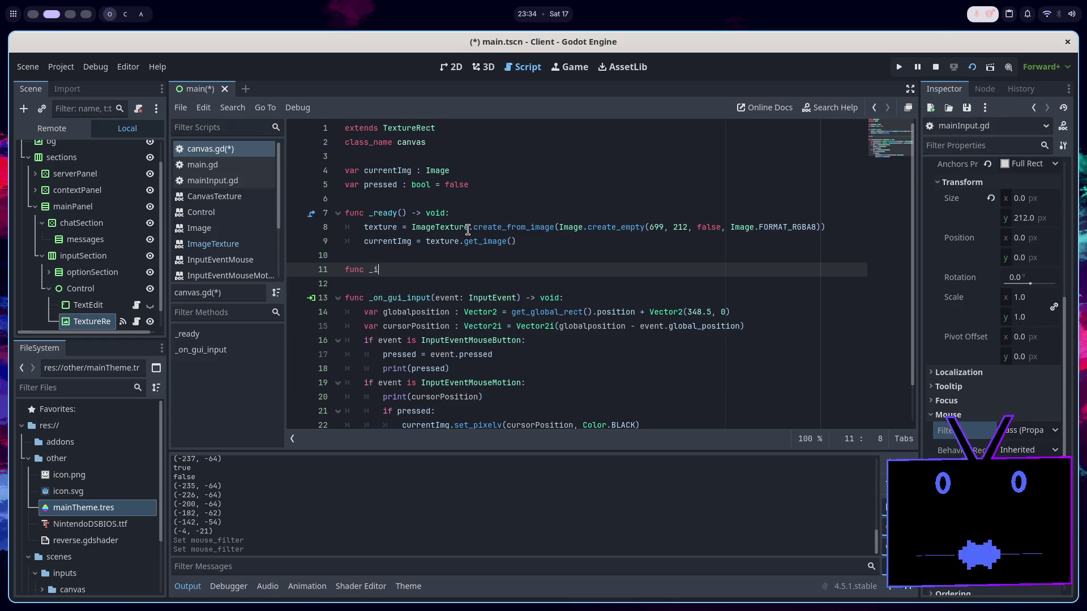
pyautogui.write('u')
pyautogui.press('Return')
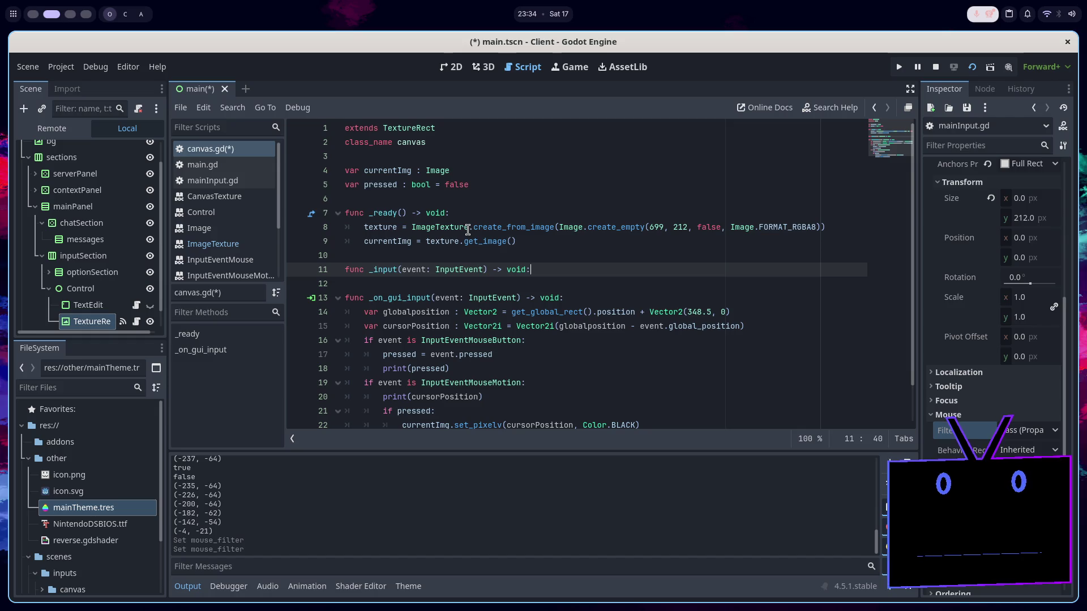
pyautogui.press('Return')
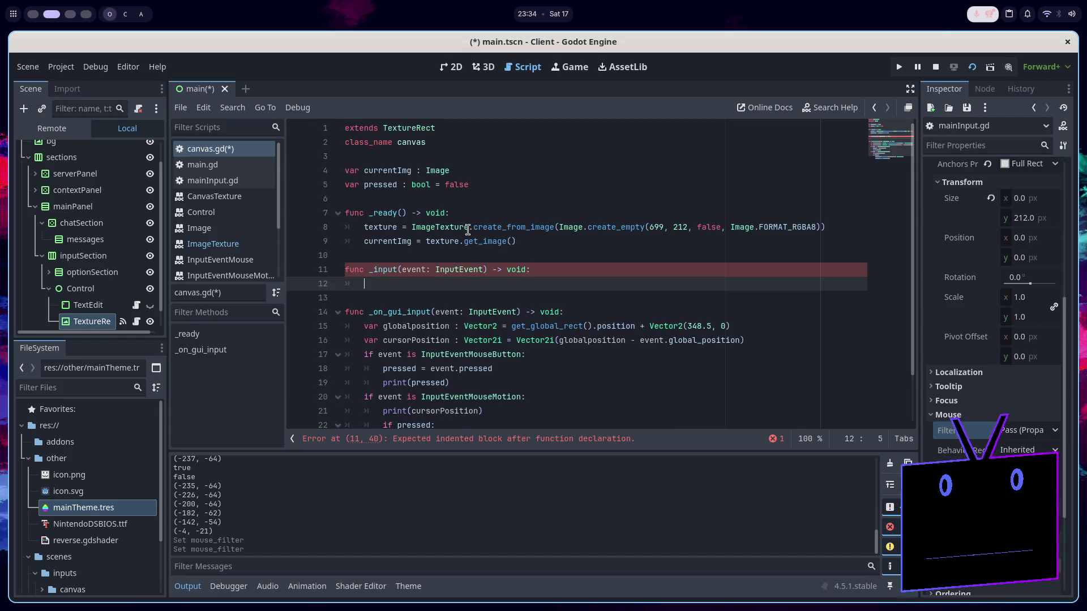
# Copy the var globalposition line into the _input function body
pyautogui.click(752, 342)
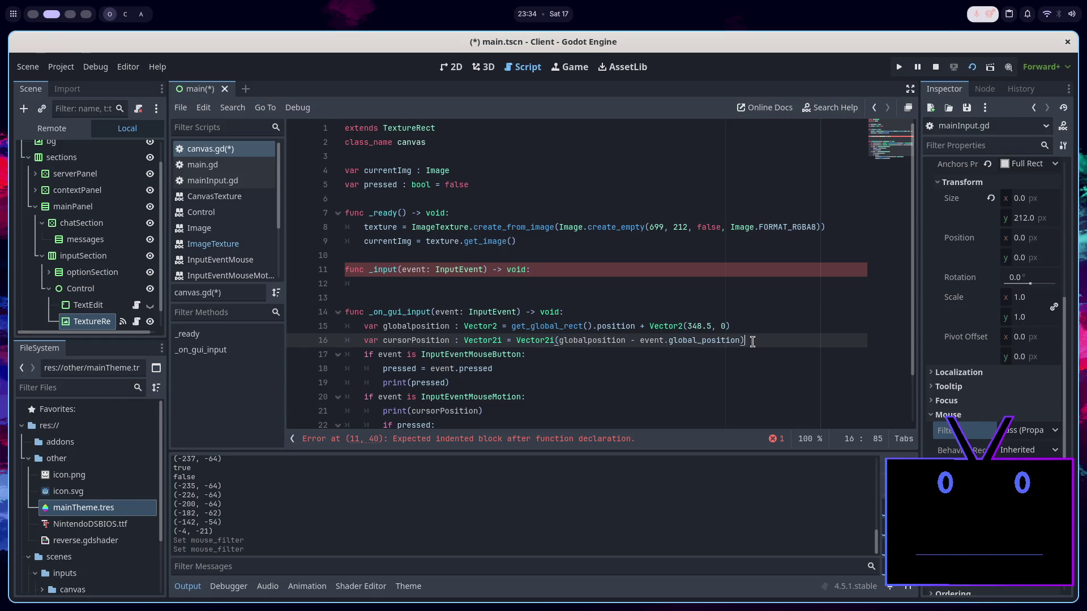
pyautogui.click(758, 326)
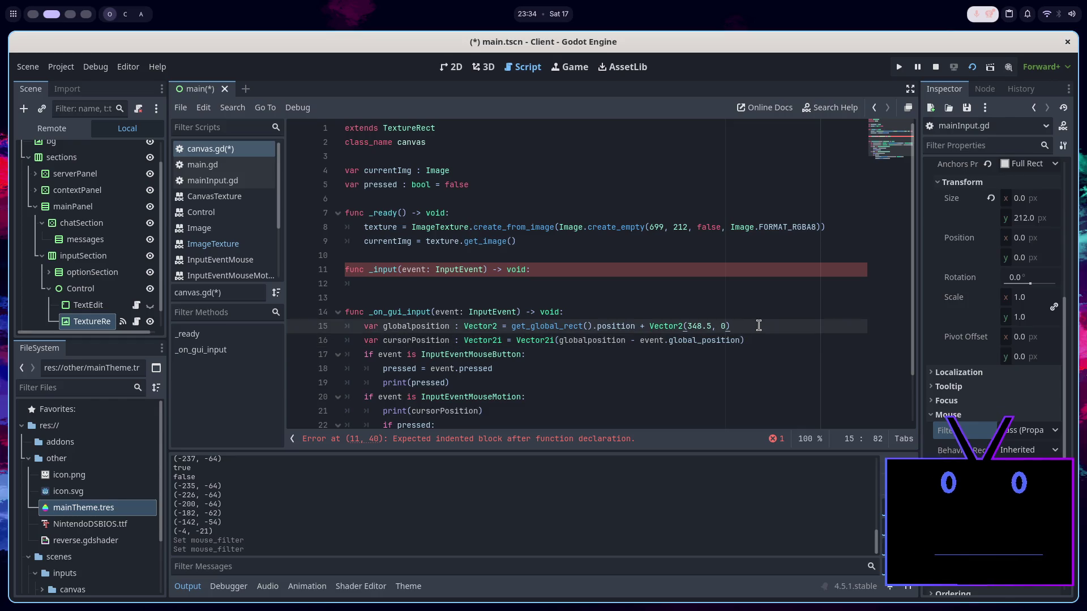
pyautogui.hotkey('ctrl', 'c')
pyautogui.click(518, 286)
pyautogui.hotkey('ctrl', 'v')
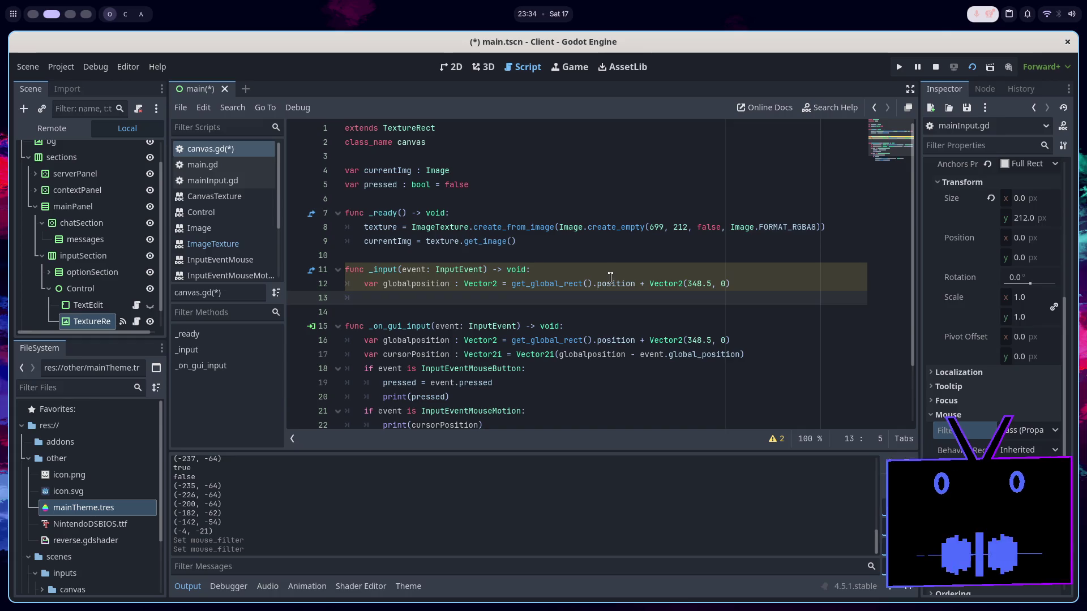
pyautogui.moveTo(601, 227)
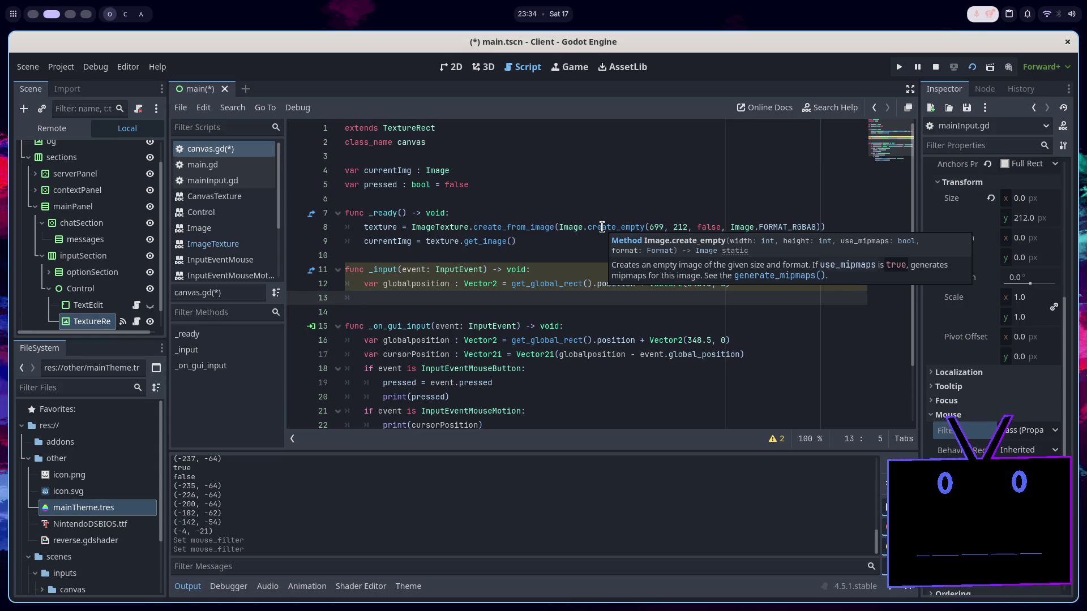
# Type 'if event is InputEventMouse &&' as the opening line of _input
pyautogui.write('iu')
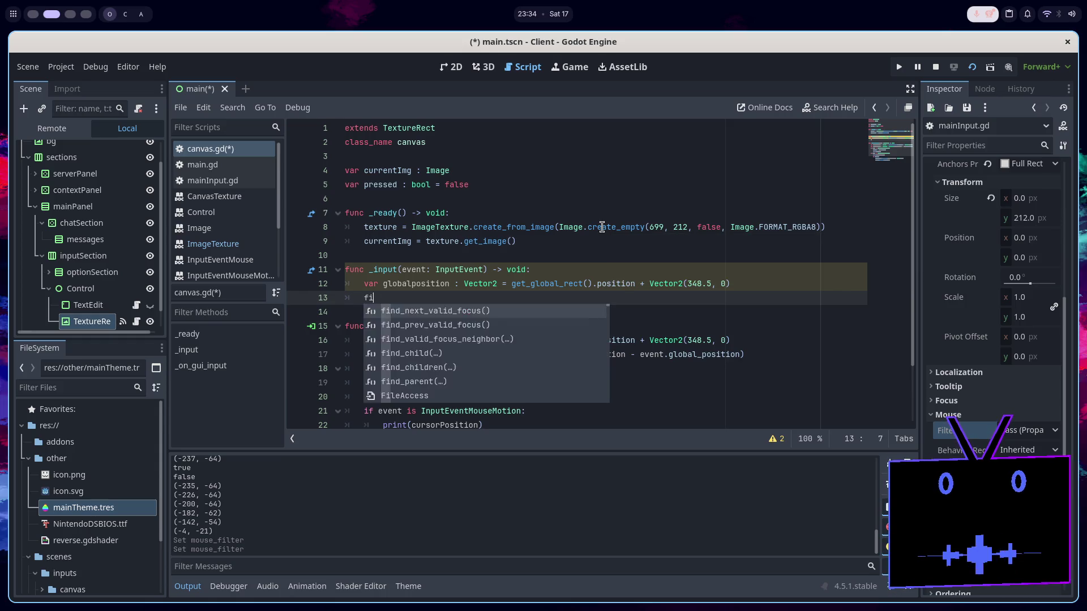
pyautogui.press('BackSpace')
pyautogui.write('f ')
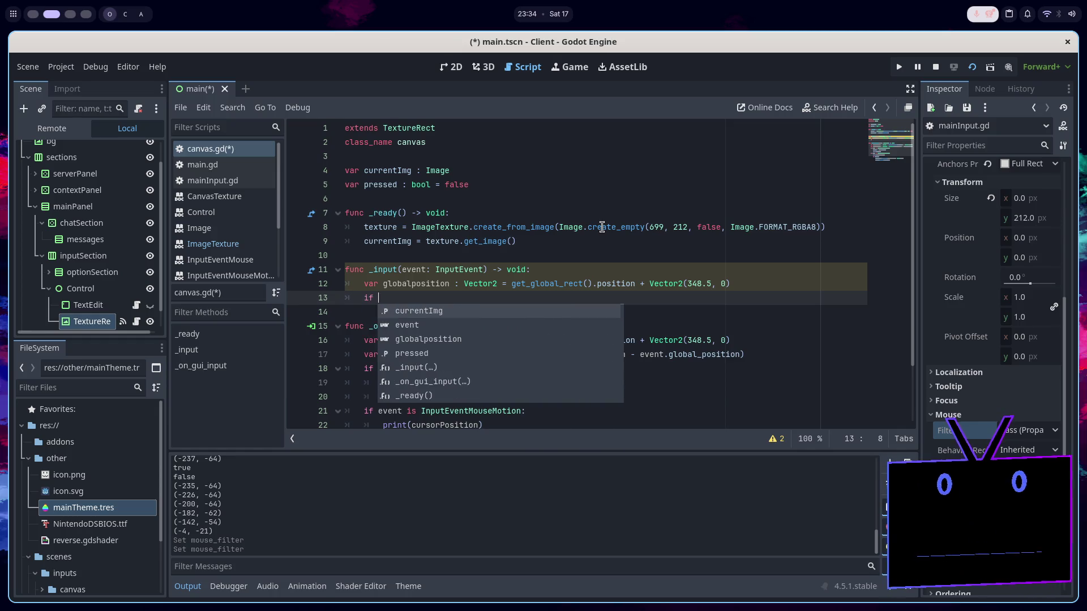
pyautogui.write('event i')
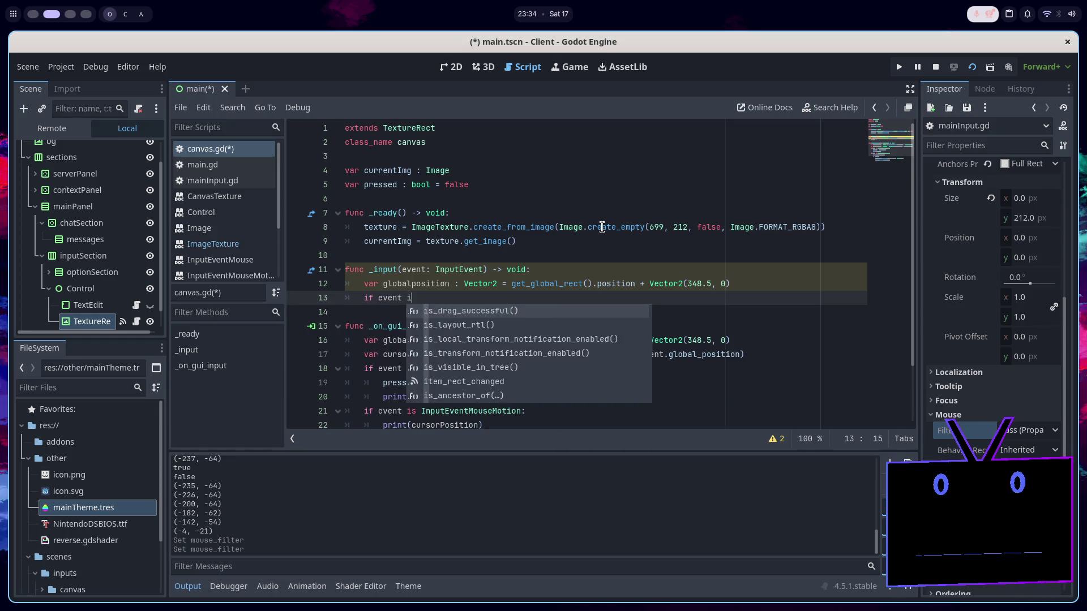
pyautogui.write('s Event')
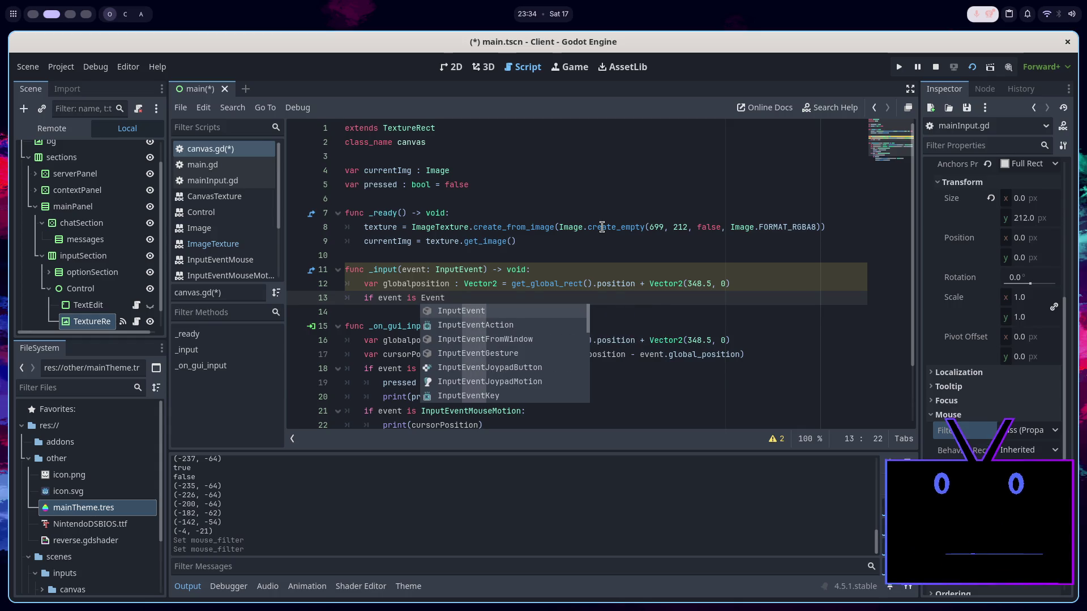
pyautogui.press('BackSpace')
pyautogui.press('BackSpace')
pyautogui.press('BackSpace')
pyautogui.press('BackSpace')
pyautogui.press('BackSpace')
pyautogui.write('Inp')
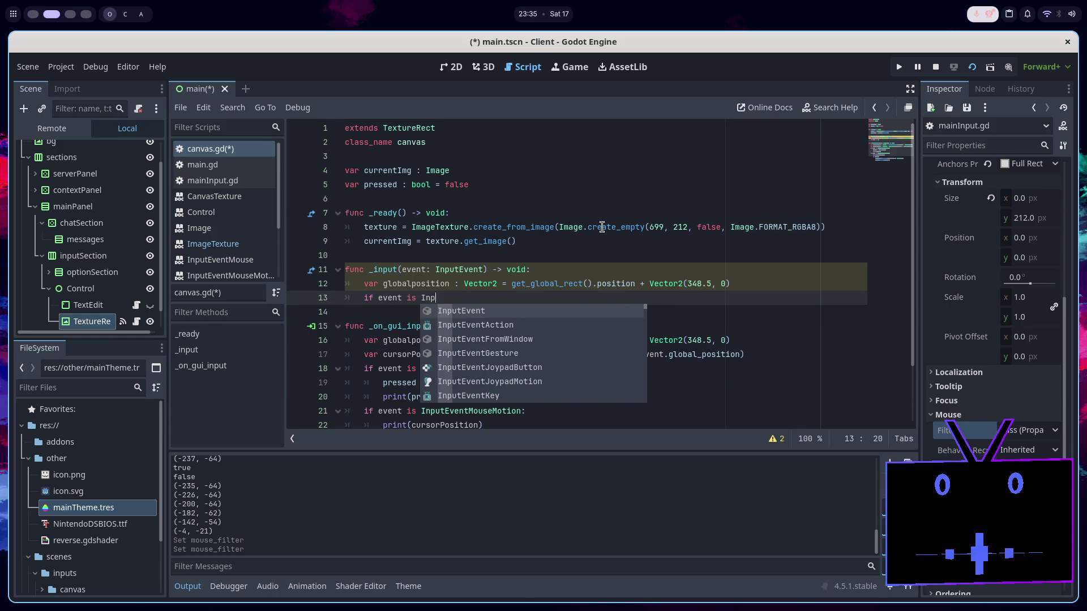
pyautogui.write('utEventMouse')
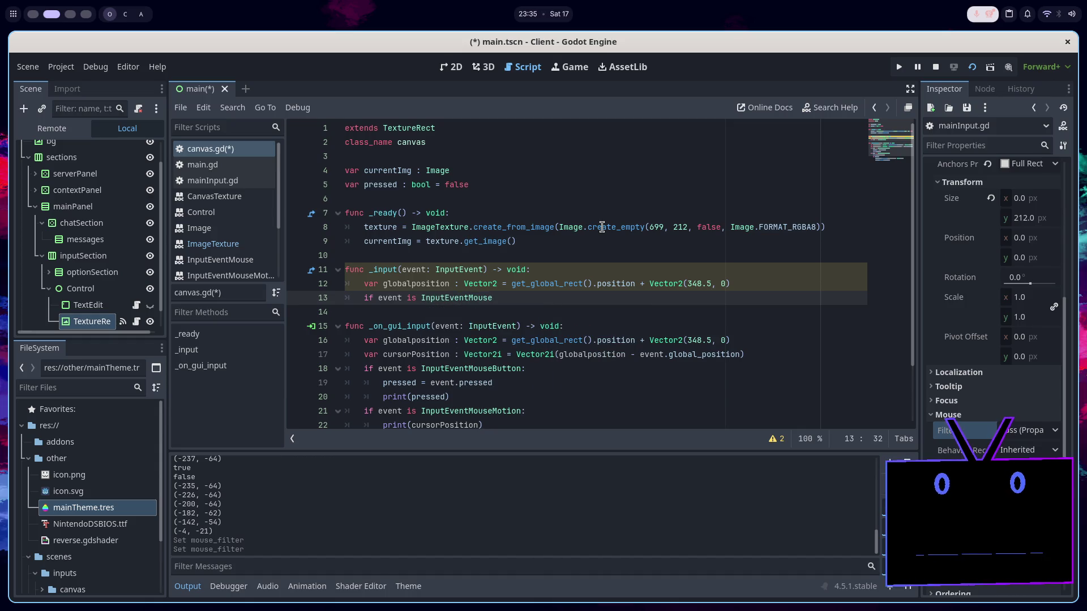
pyautogui.write(' &&')
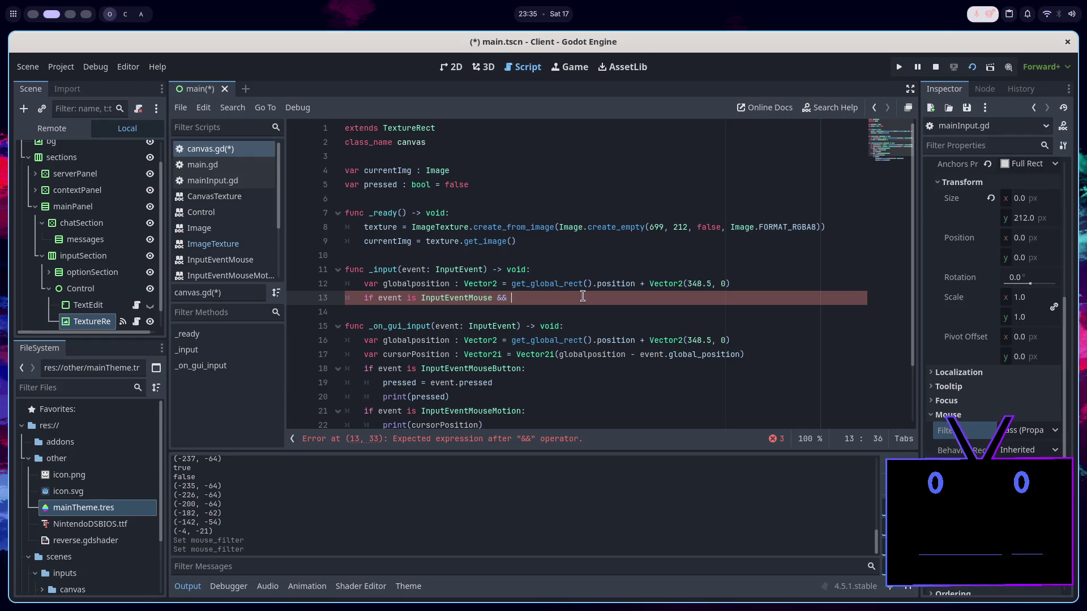
pyautogui.scroll(-2, 515, 286)
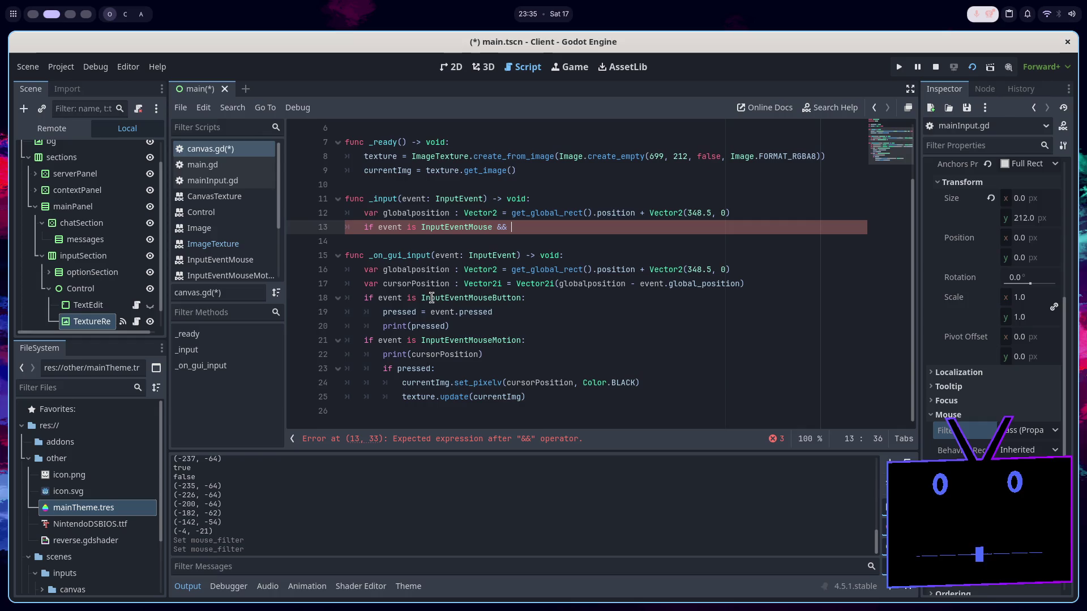
# Start a new _is_inside function with a _globalPosition: Vector2 parameter
pyautogui.click(404, 263)
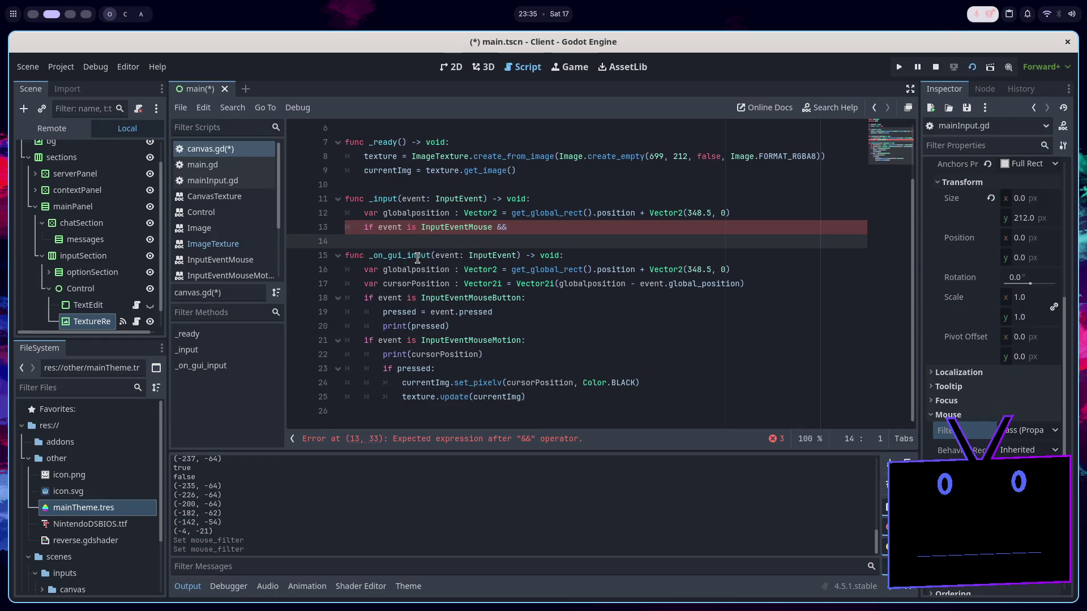
pyautogui.press('Return')
pyautogui.press('Return')
pyautogui.press('Up')
pyautogui.write('nc _')
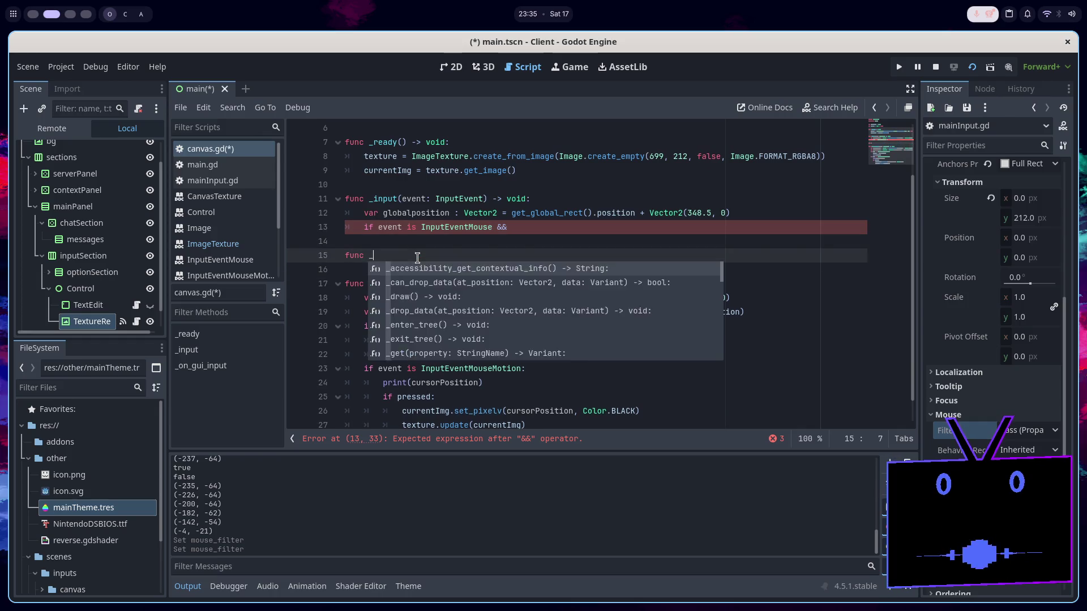
pyautogui.write('is_in')
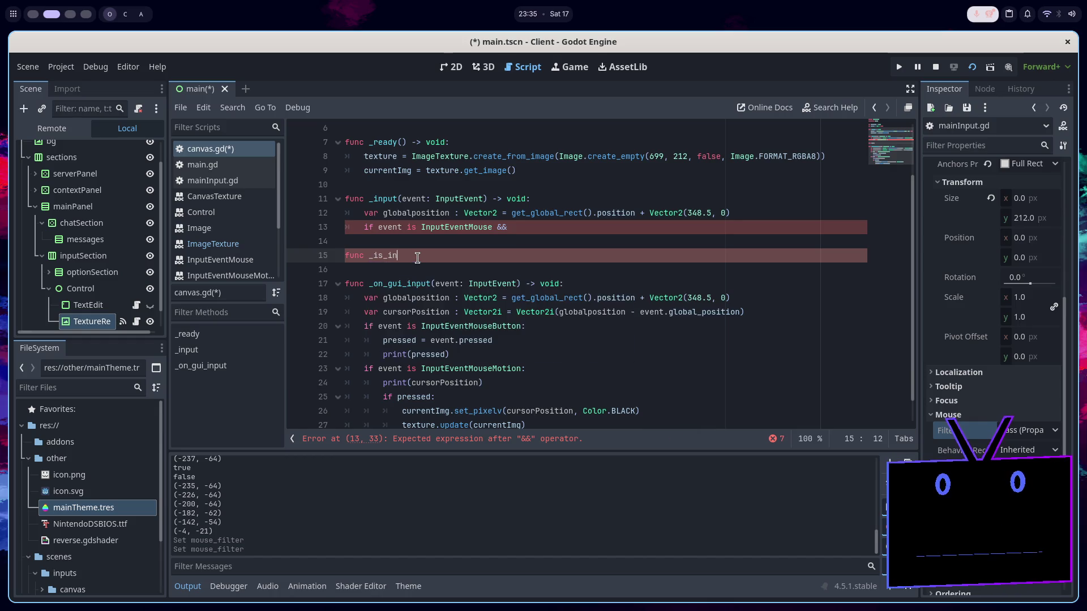
pyautogui.write('side(')
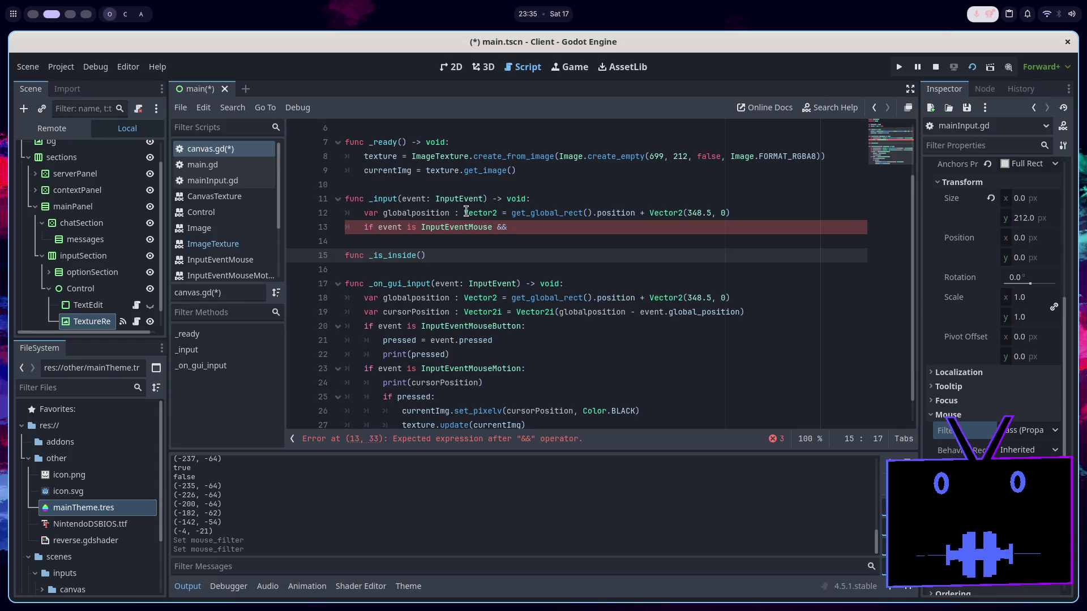
pyautogui.doubleClick(442, 213)
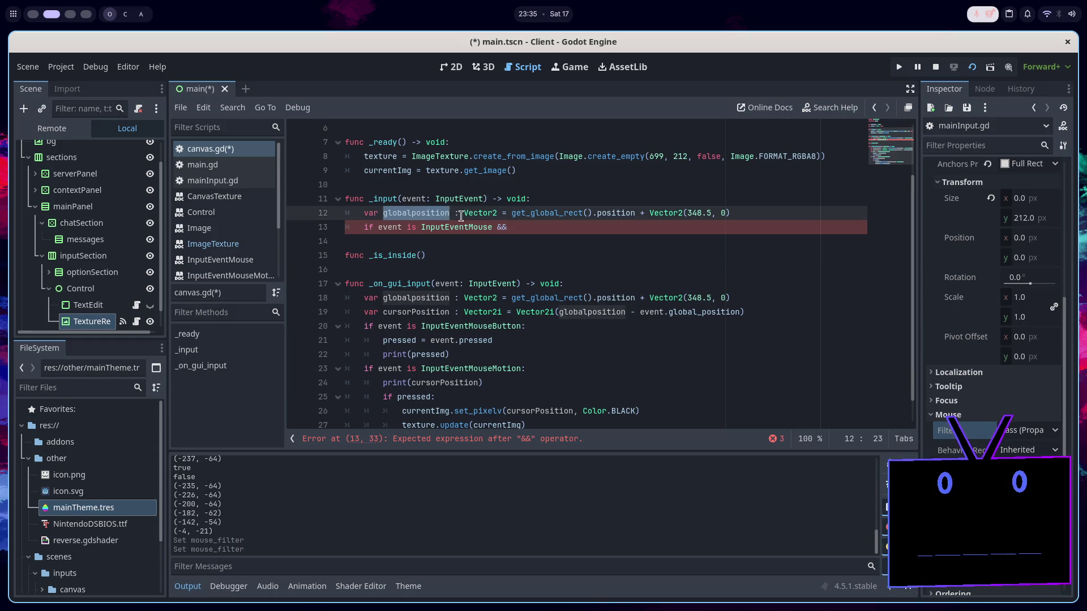
pyautogui.click(430, 254)
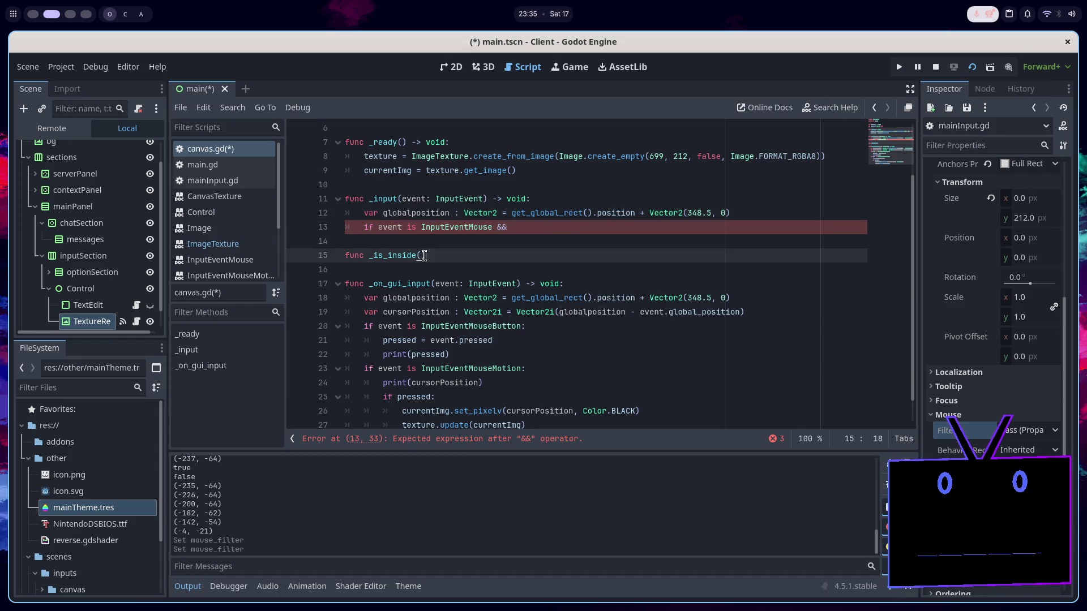
pyautogui.write('global')
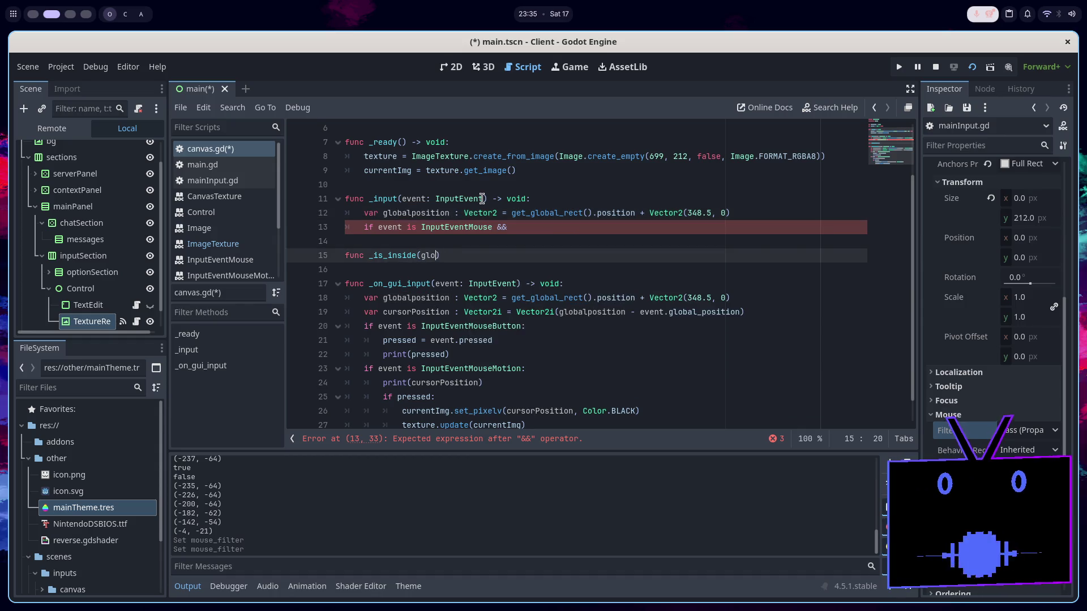
pyautogui.hotkey('ctrl', 'shift', 'Left')
pyautogui.press('Left')
pyautogui.press('Delete')
pyautogui.write('_g')
pyautogui.press('Right')
pyautogui.press('Right')
pyautogui.press('Right')
pyautogui.write('Position: ')
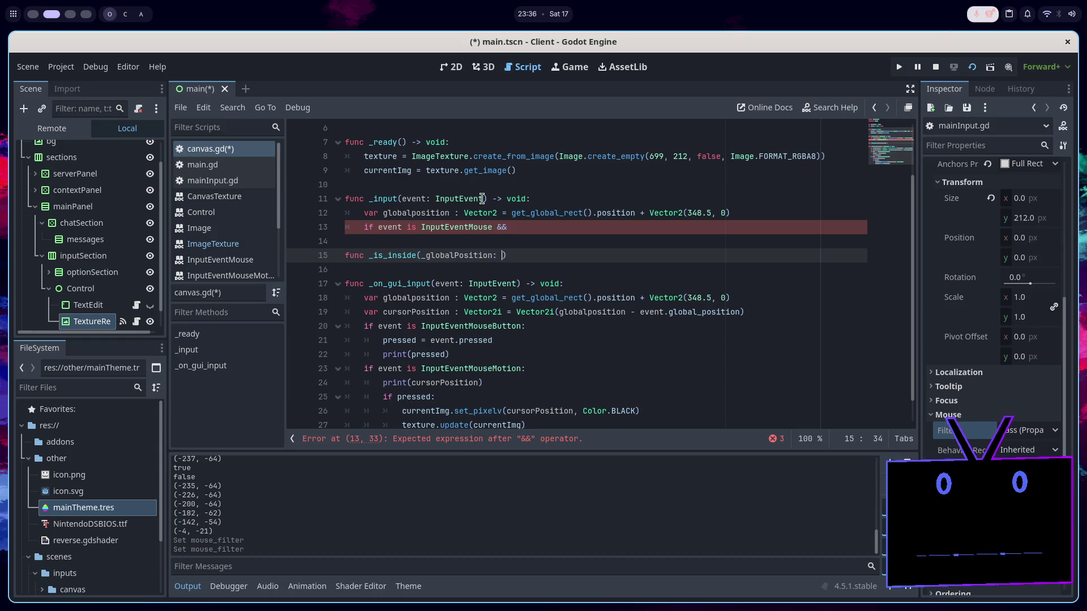
pyautogui.write('Vec')
pyautogui.press('Return')
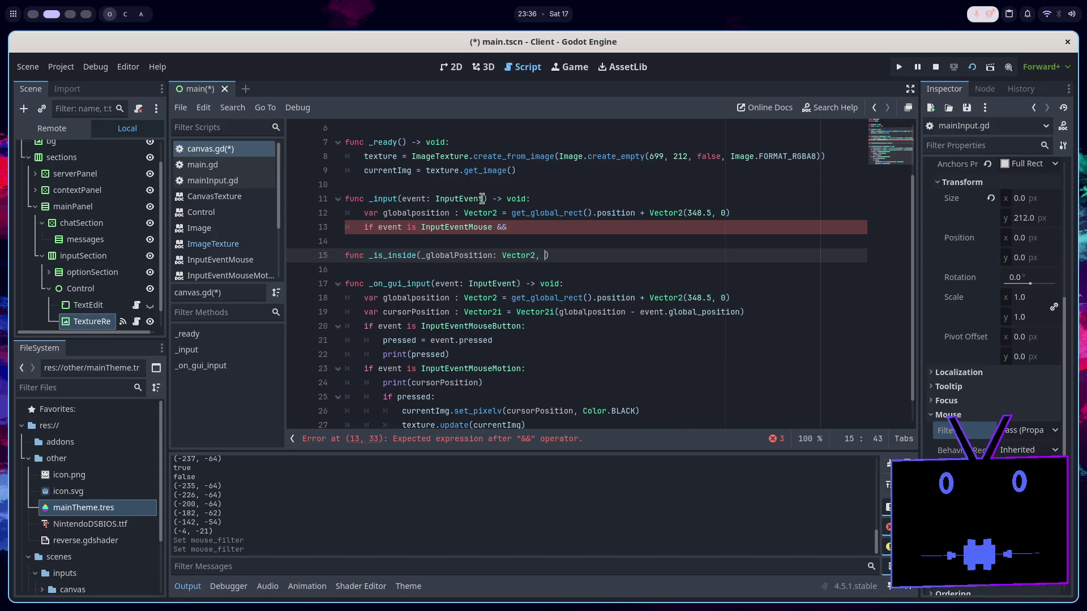
# Add an event: InputEventMouse parameter, a bool return type and a 'return true' body
pyautogui.write('event: ')
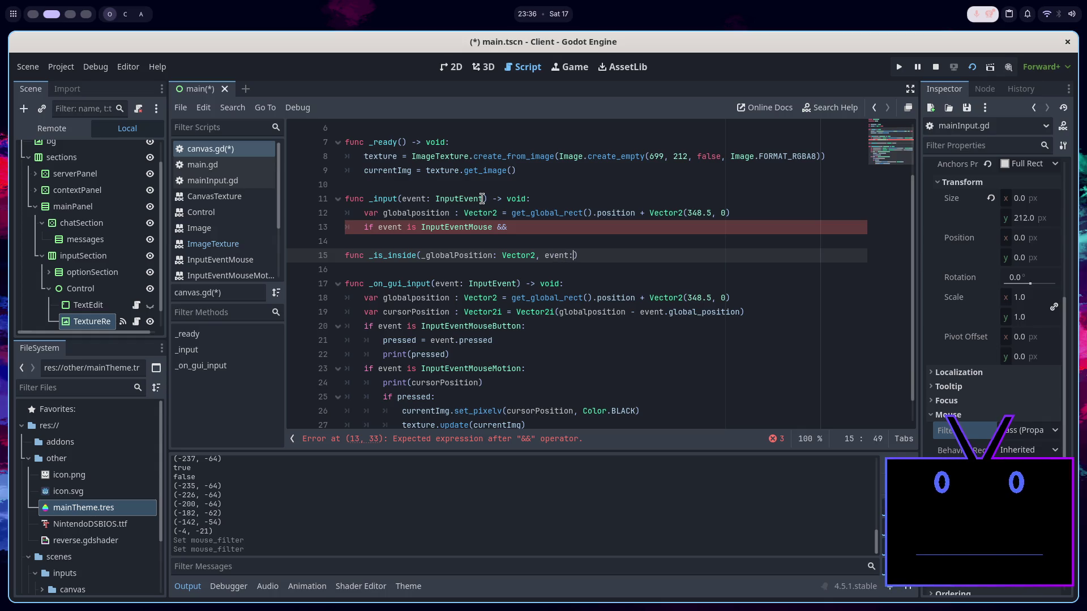
pyautogui.write('InputEven')
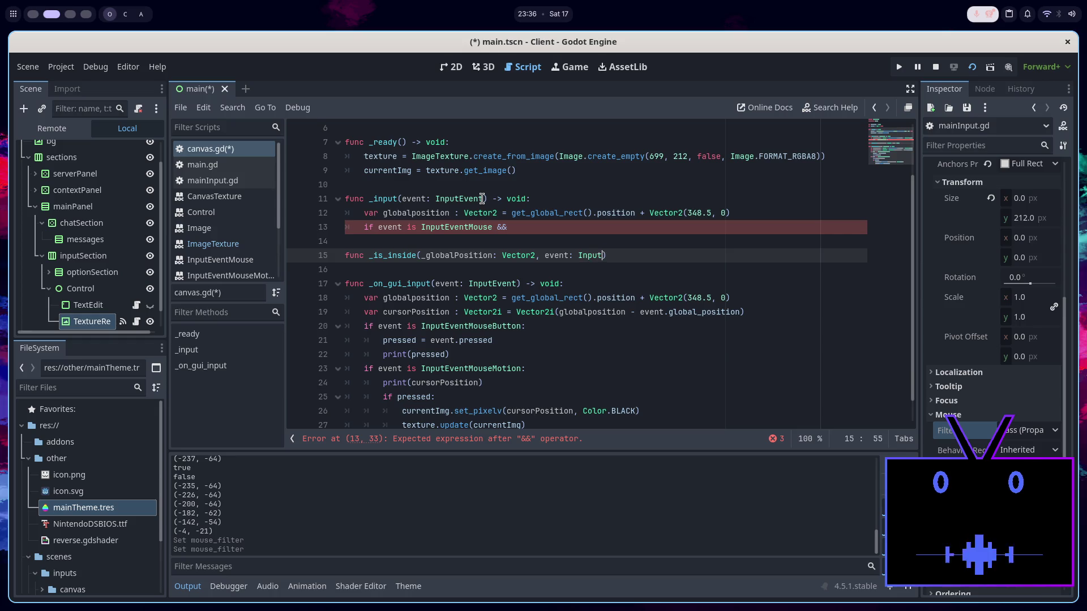
pyautogui.write('tMouse')
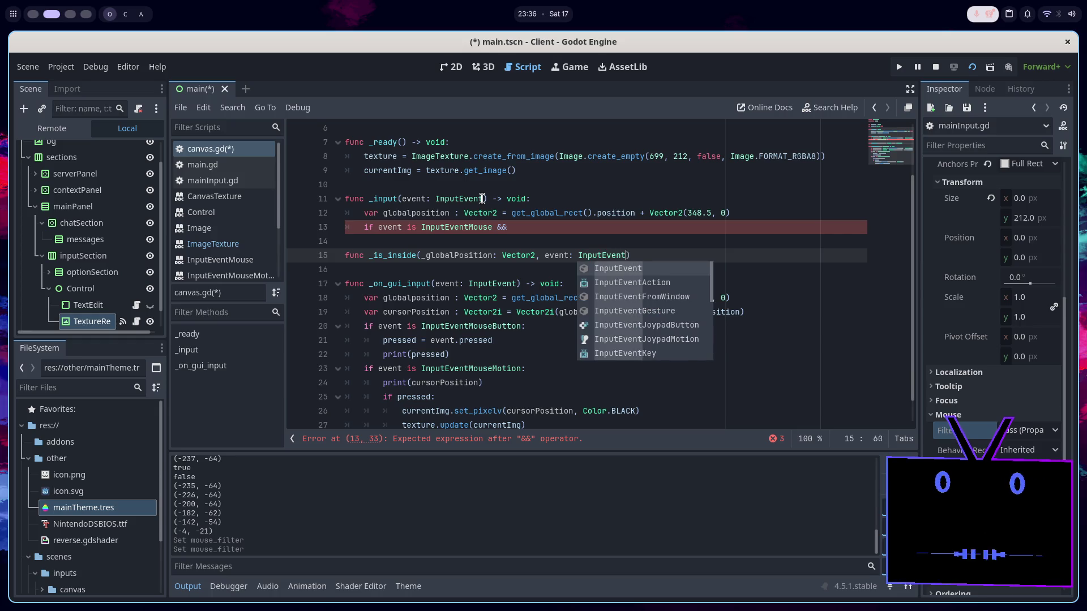
pyautogui.press('Return')
pyautogui.write(') -')
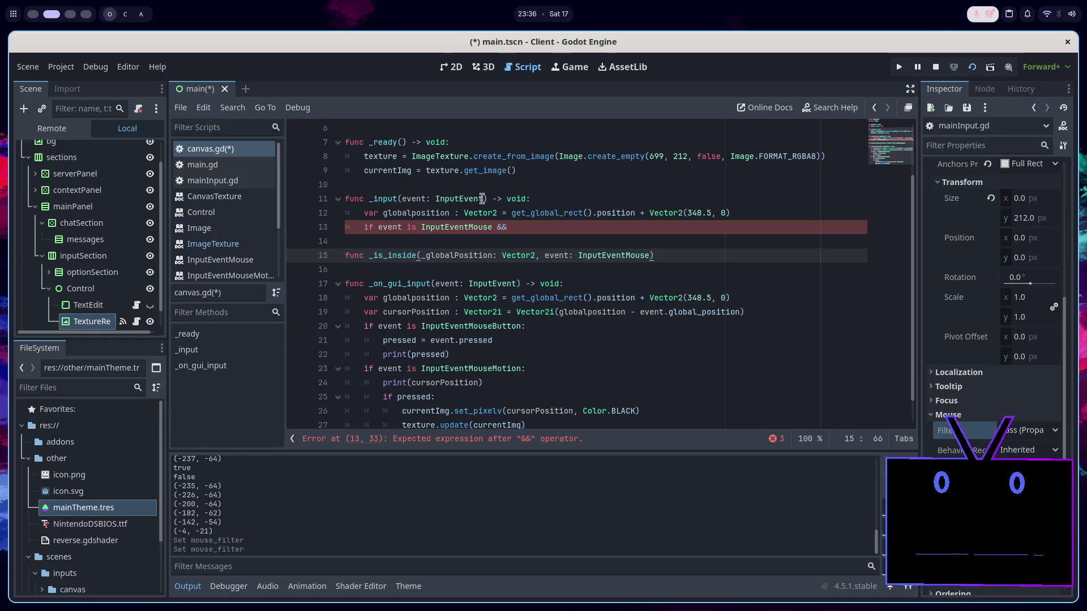
pyautogui.write('> b')
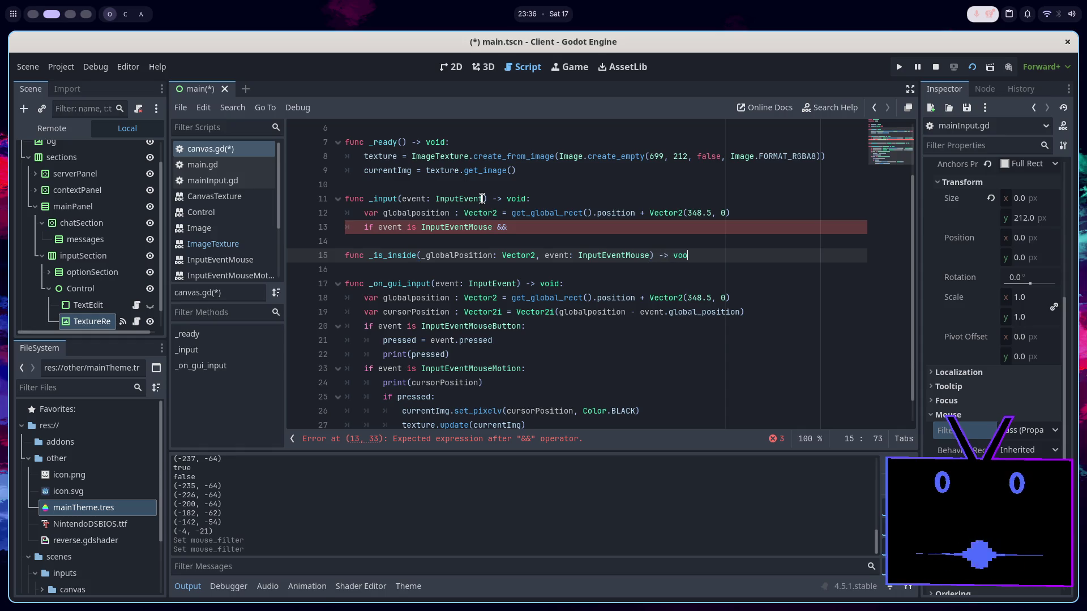
pyautogui.press('Return')
pyautogui.write(':')
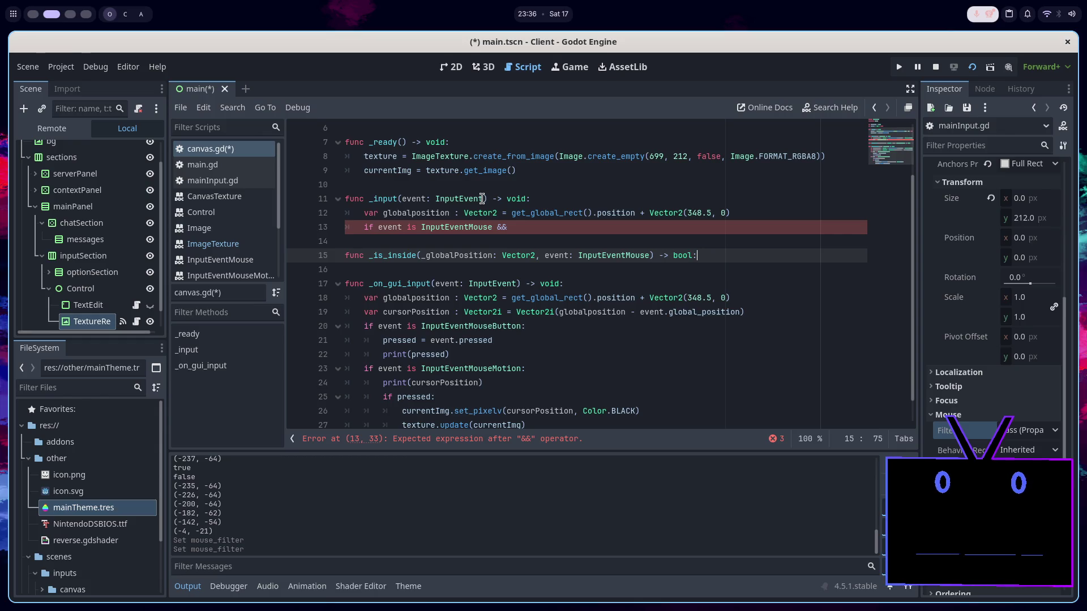
pyautogui.press('Return')
pyautogui.write('trure')
pyautogui.press('BackSpace')
pyautogui.press('BackSpace')
pyautogui.press('BackSpace')
pyautogui.write('return tru')
pyautogui.write('e')
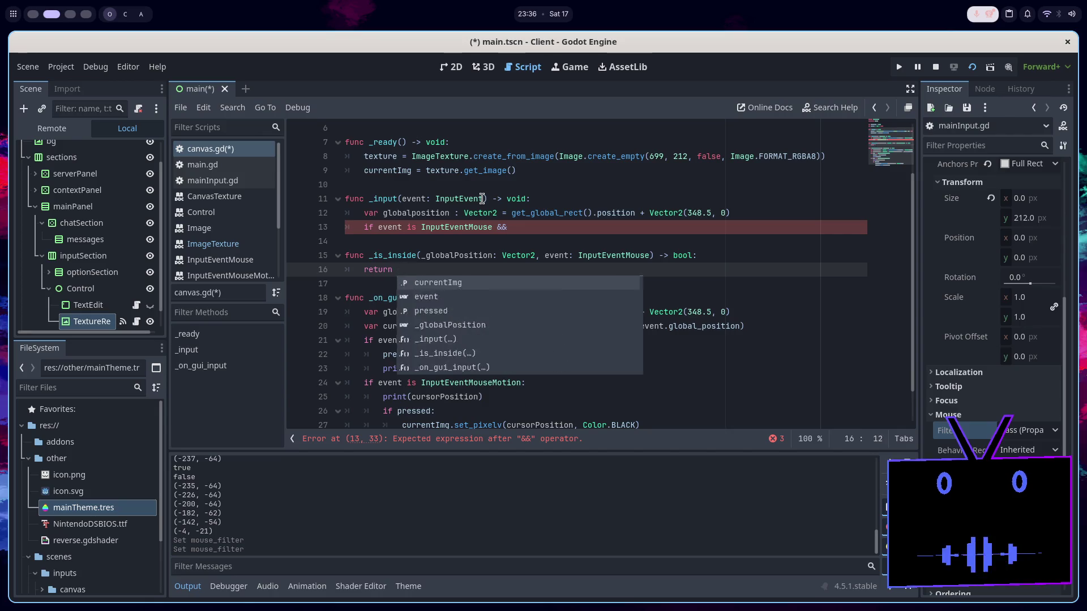
pyautogui.press('Return')
# Complete the _input condition with _is_inside(globalposition, event) and save
pyautogui.click(572, 225)
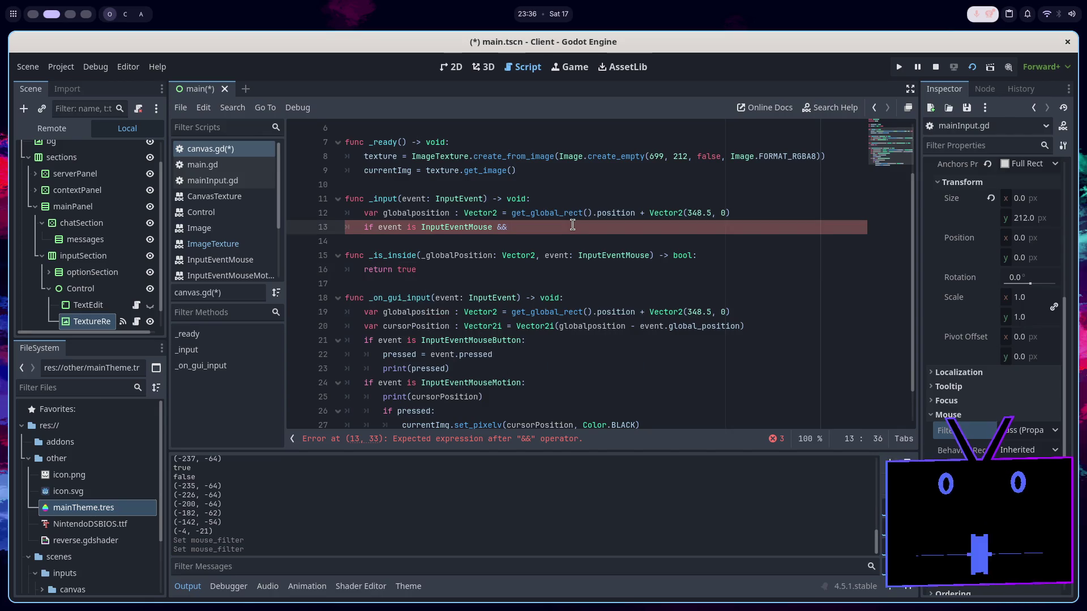
pyautogui.write('_is')
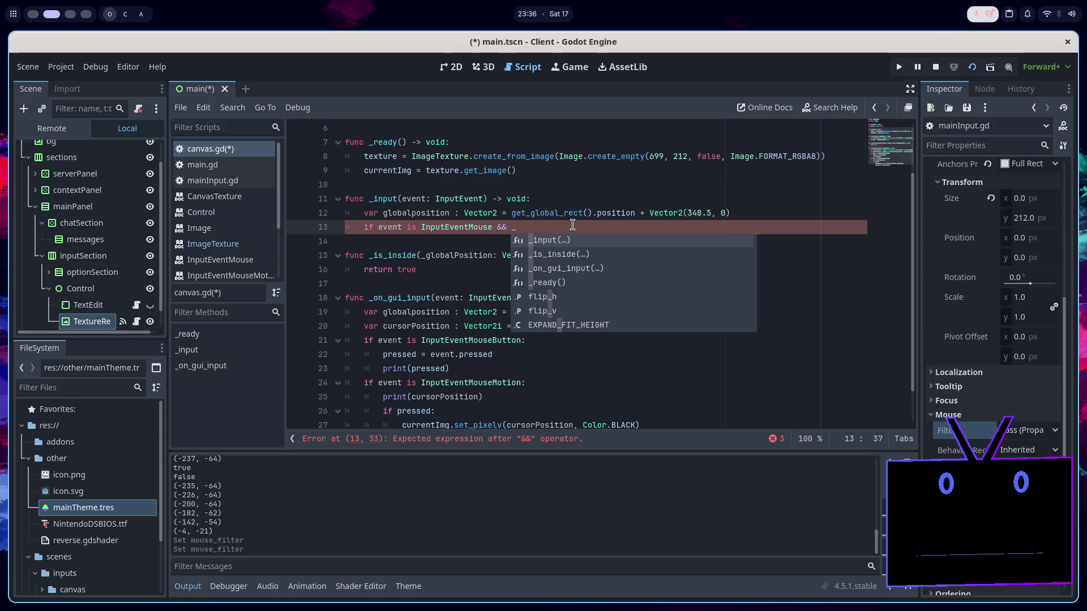
pyautogui.press('Return')
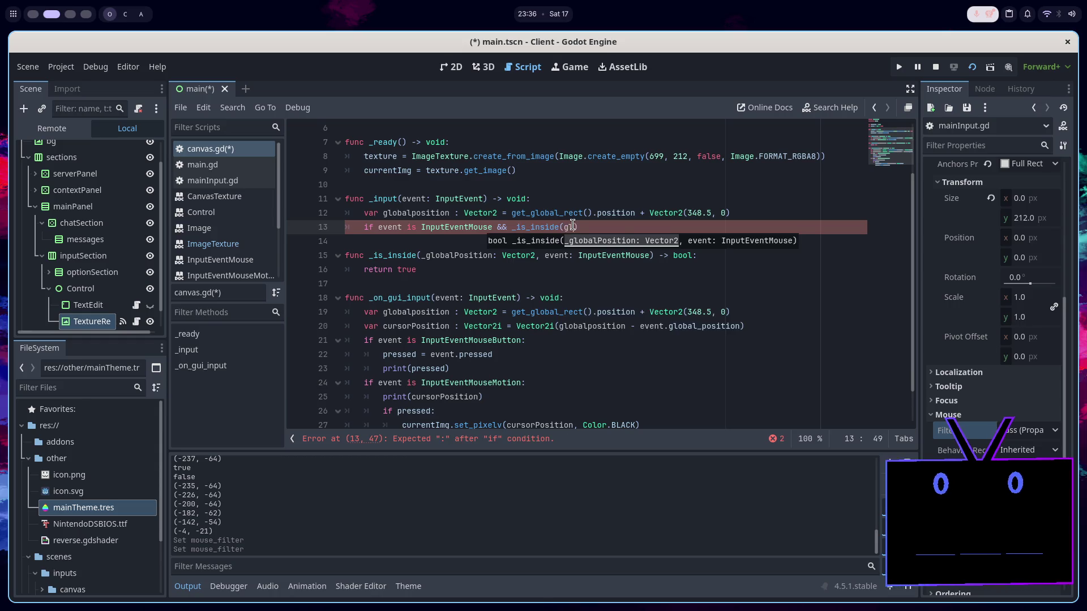
pyautogui.press('Return')
pyautogui.write(', ')
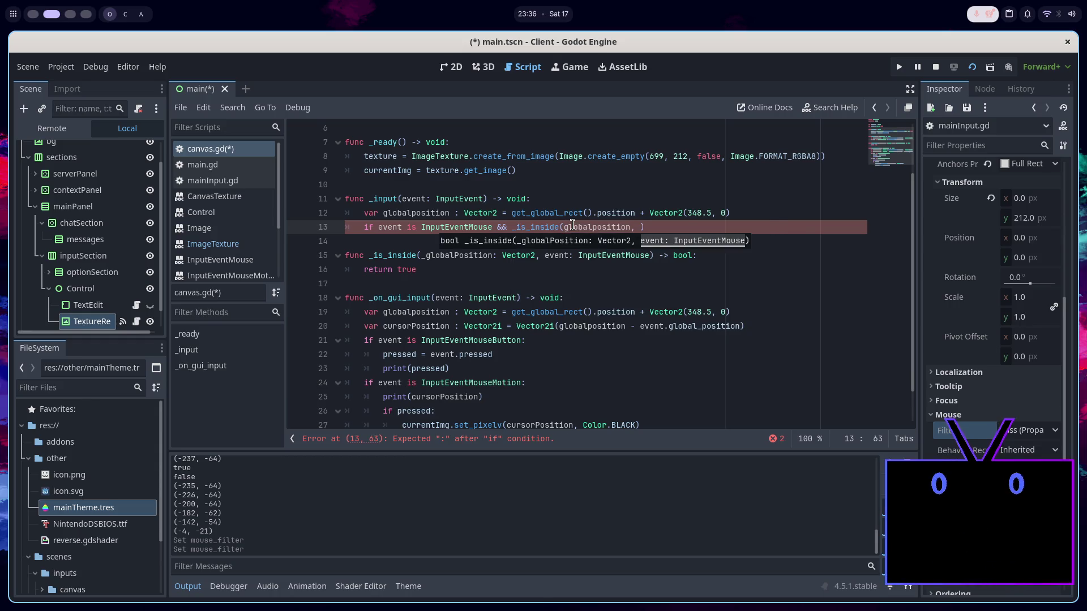
pyautogui.write('eve')
pyautogui.press('Return')
pyautogui.hotkey('ctrl', 's')
# Paste the _on_gui_input drawing logic inside the new if block, indent it, and save
pyautogui.click(677, 222)
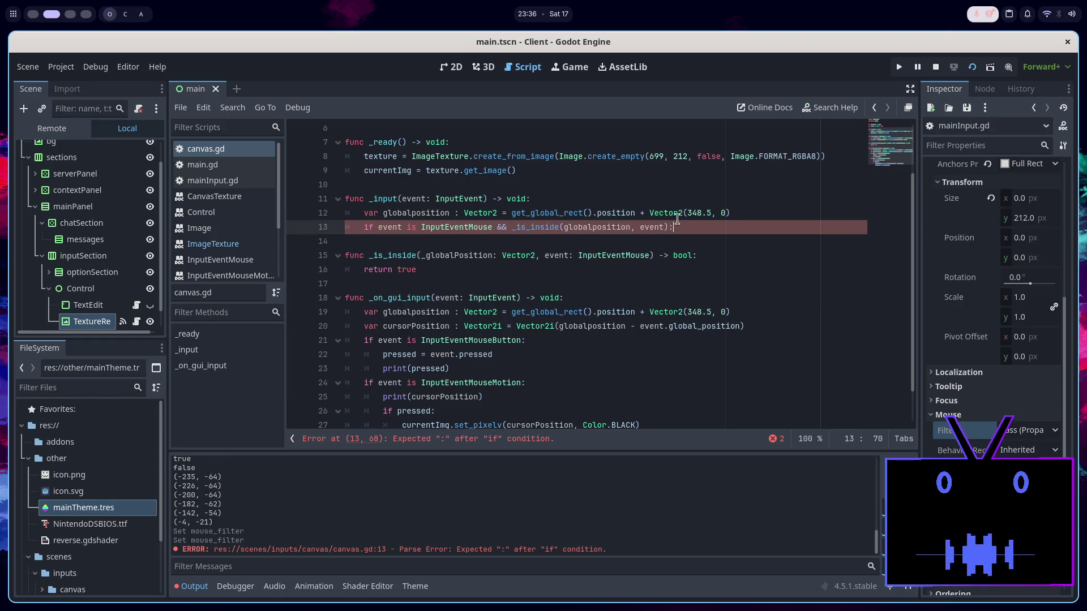
pyautogui.press('Return')
pyautogui.scroll(-1, 622, 221)
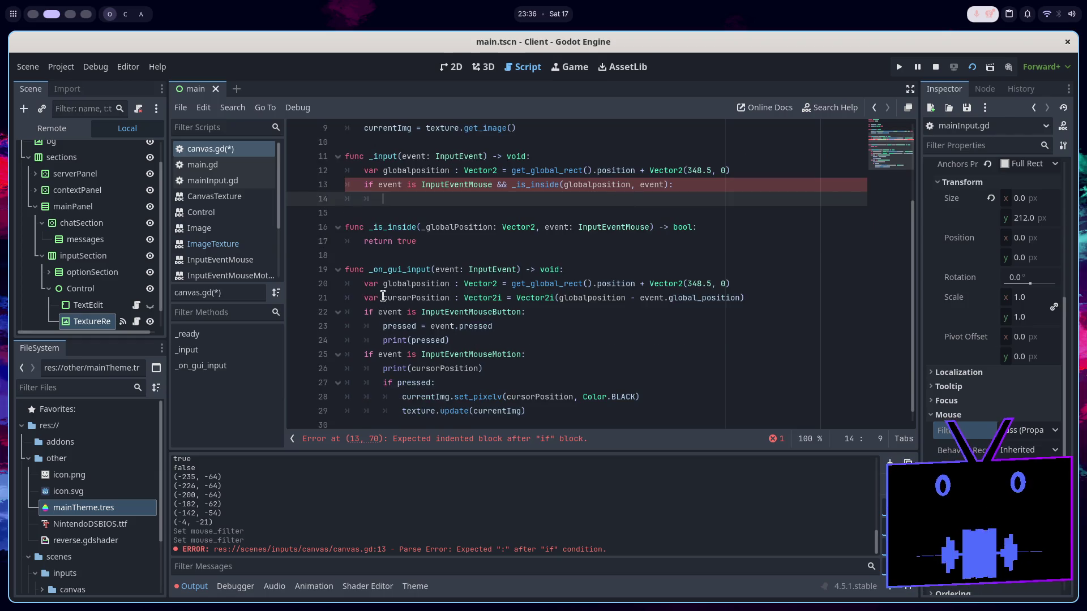
pyautogui.moveTo(364, 298); pyautogui.dragTo(579, 412)
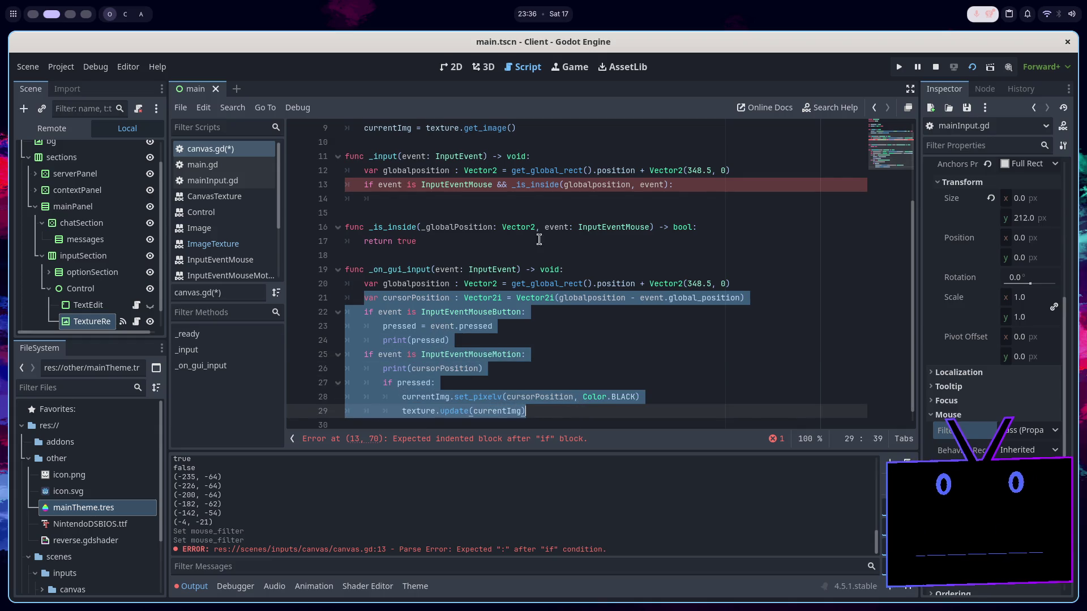
pyautogui.hotkey('ctrl', 'c')
pyautogui.click(513, 198)
pyautogui.hotkey('ctrl', 'v')
pyautogui.moveTo(555, 319); pyautogui.dragTo(580, 218)
pyautogui.press('Tab')
pyautogui.click(582, 220)
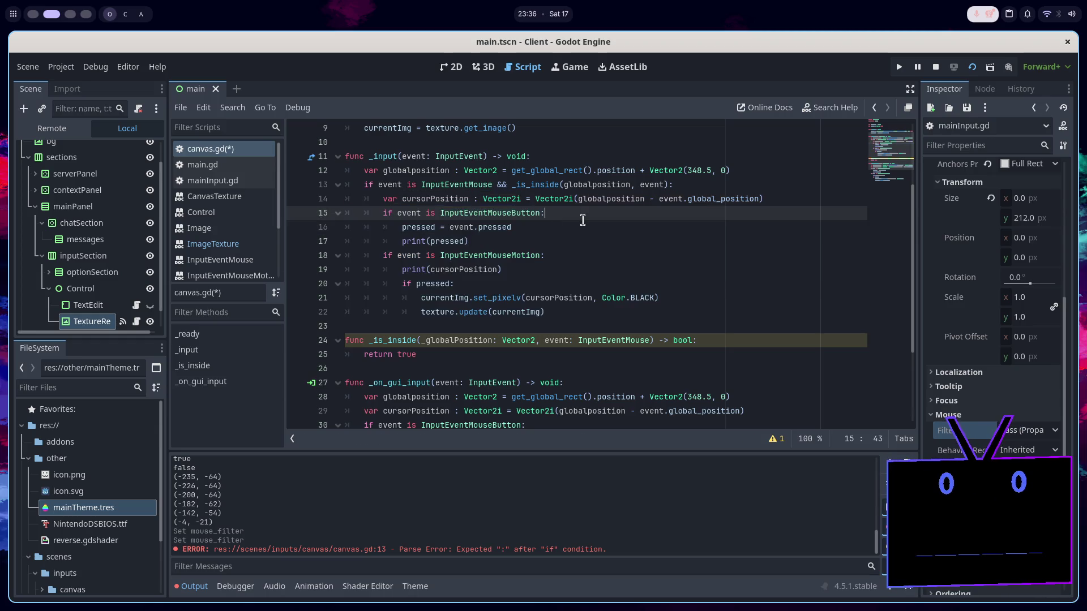
pyautogui.hotkey('ctrl', 's')
# Delete the old _on_gui_input function
pyautogui.doubleClick(465, 198)
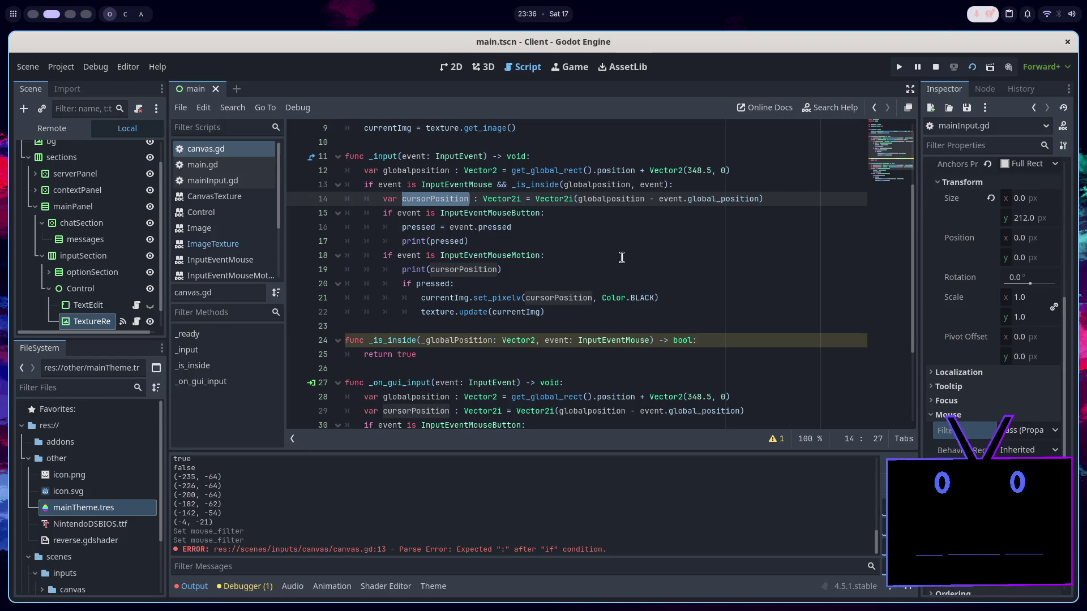
pyautogui.scroll(-3, 563, 317)
pyautogui.moveTo(623, 402)
pyautogui.mouseDown()
pyautogui.moveTo(637, 394)
pyautogui.moveTo(661, 321)
pyautogui.moveTo(639, 232)
pyautogui.mouseUp()
pyautogui.press('BackSpace')
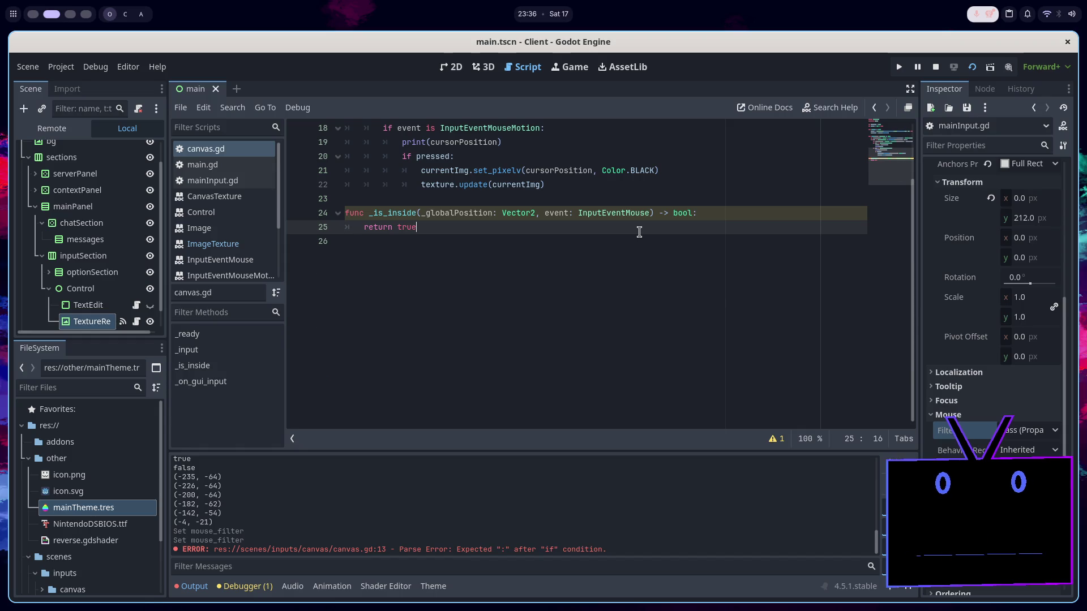
pyautogui.scroll(6, 622, 244)
pyautogui.scroll(-1, 579, 273)
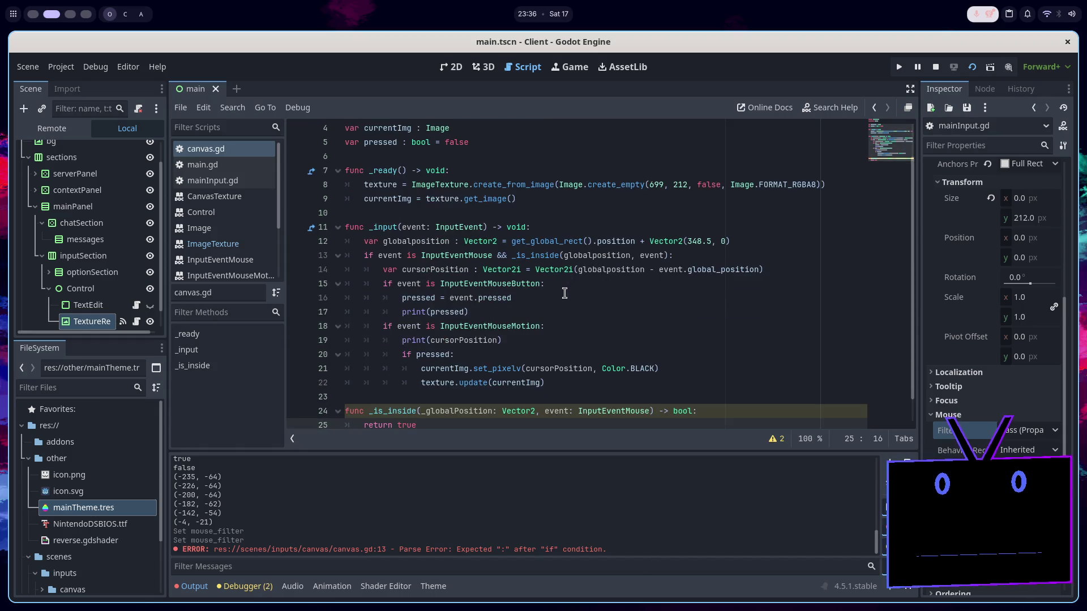
# Look up button_index in the InputEventMouseButton class documentation
pyautogui.click(541, 283)
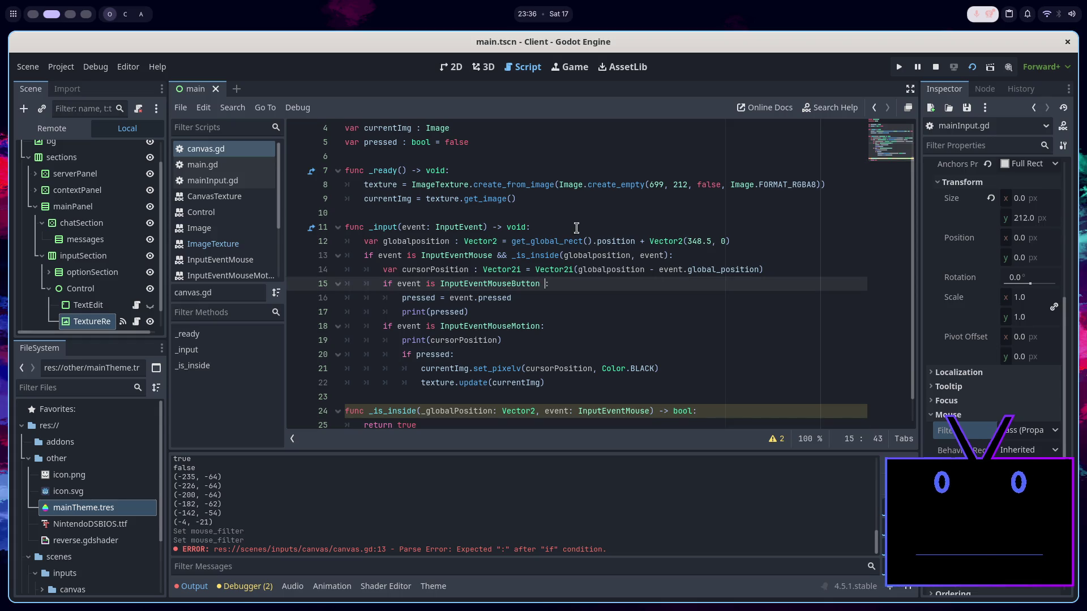
pyautogui.write('&& event.')
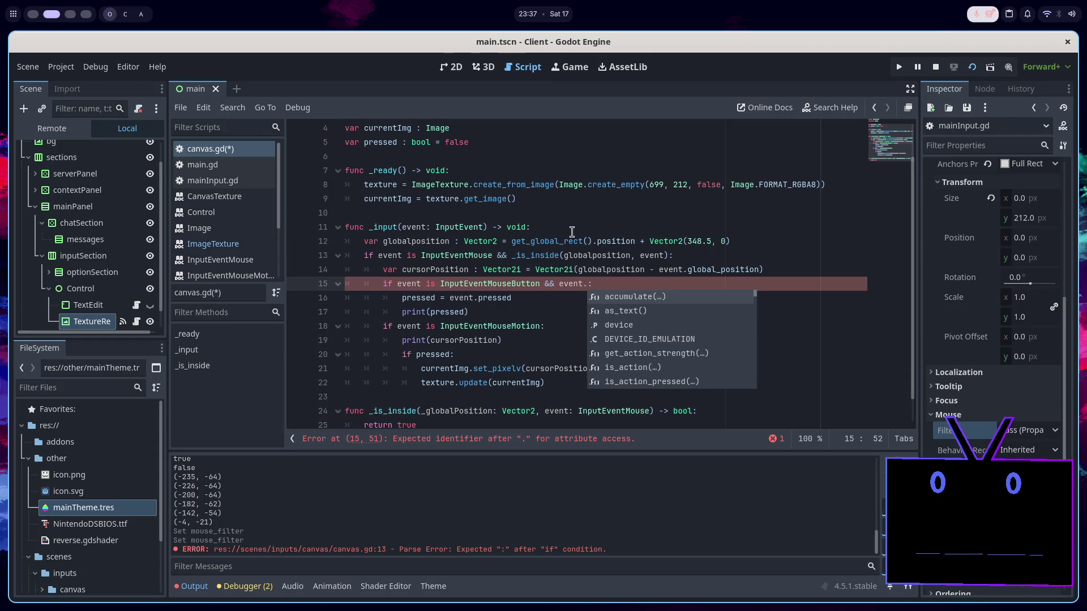
pyautogui.keyDown('ctrl'); pyautogui.click(525, 283); pyautogui.keyUp('ctrl')
pyautogui.click(394, 406)
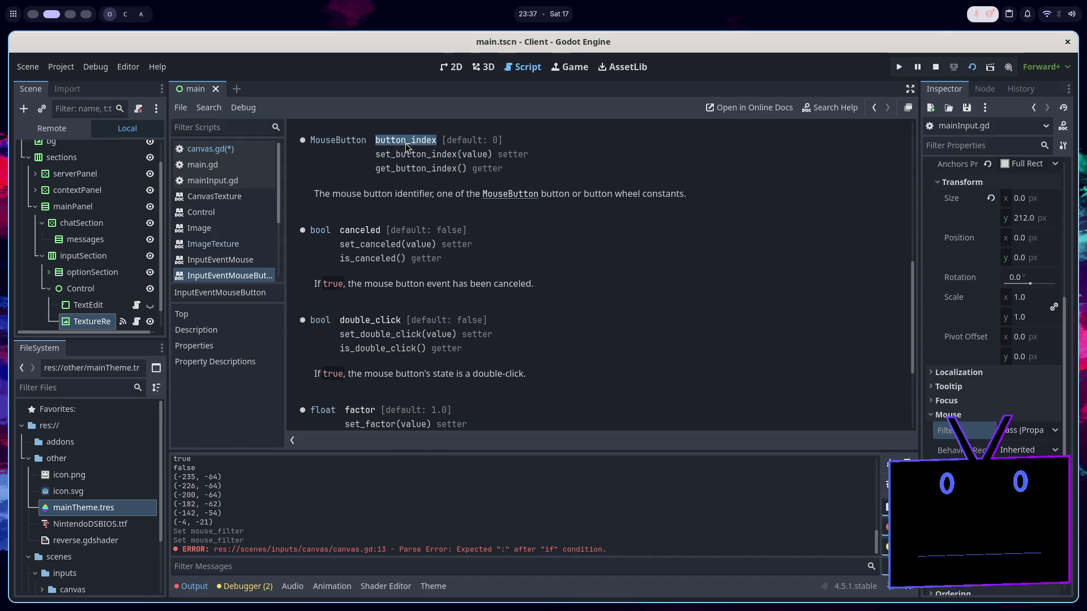
pyautogui.click(210, 149)
# Finish line 15's condition as event.button_index == 1 on a single line
pyautogui.click(590, 284)
pyautogui.write('button_index')
pyautogui.press('Return')
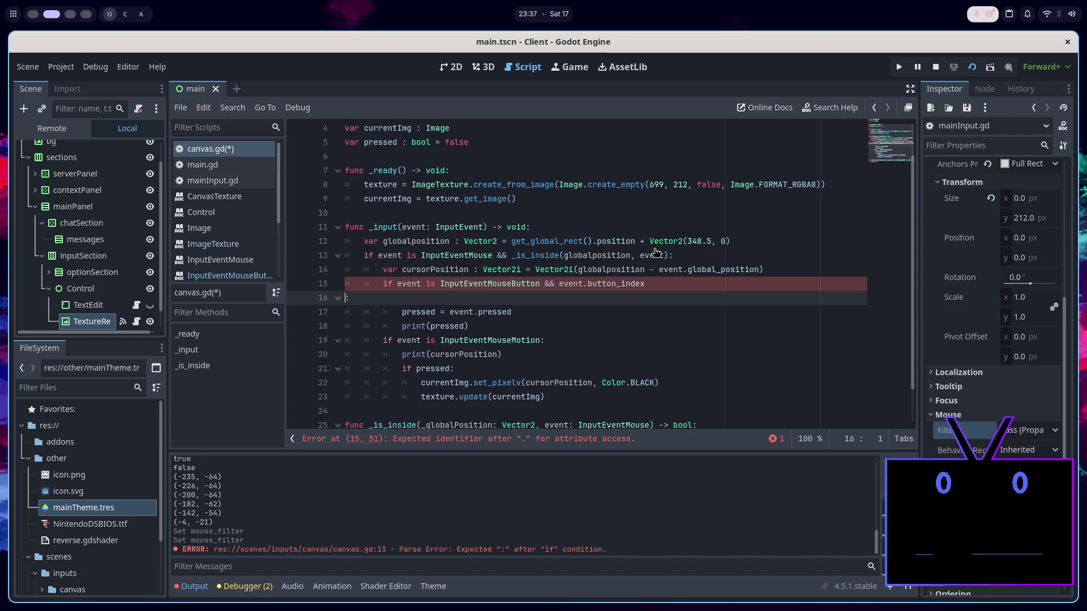
pyautogui.write('== 1')
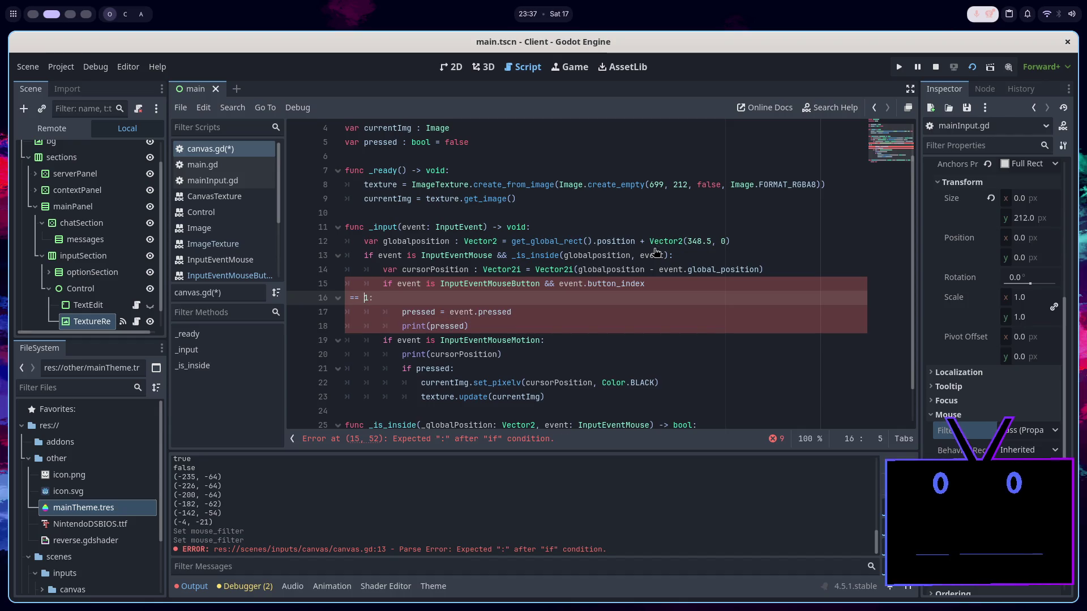
pyautogui.press('BackSpace')
pyautogui.press('BackSpace')
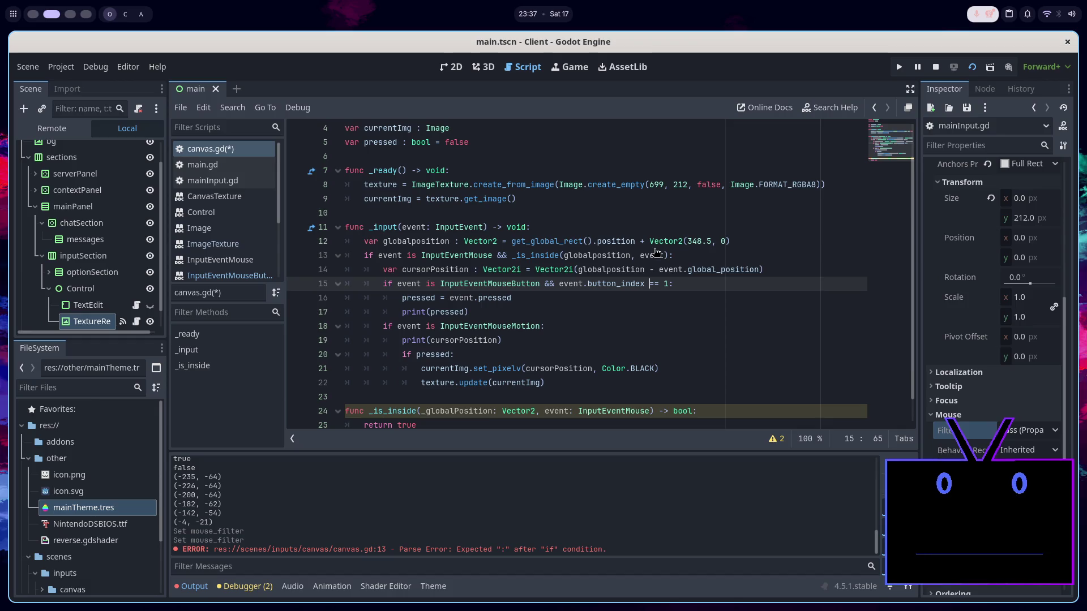
pyautogui.press('Down')
pyautogui.press('Down')
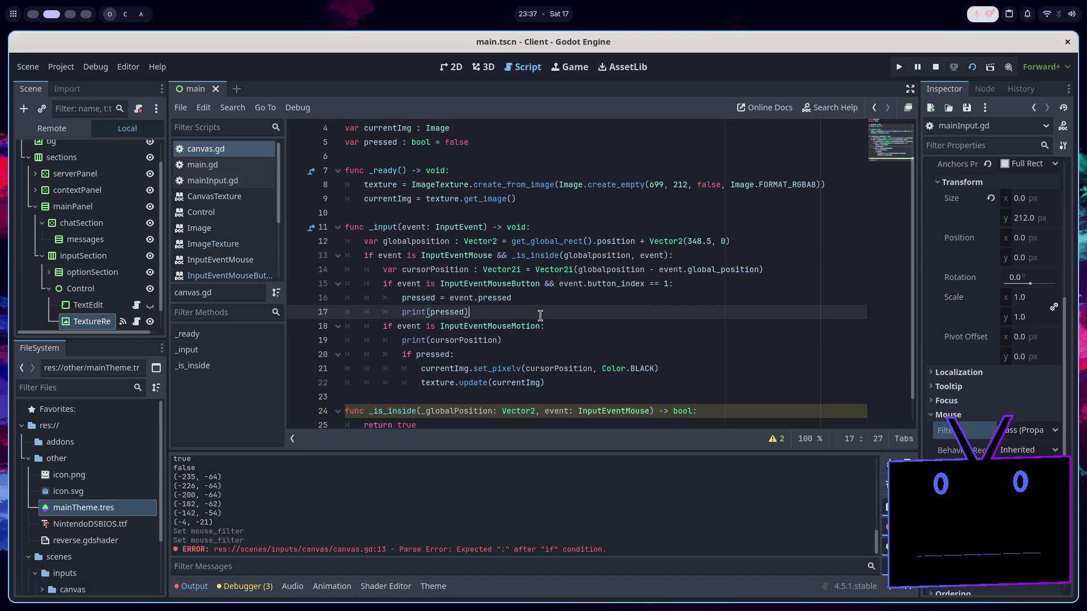
pyautogui.scroll(-1, 540, 316)
pyautogui.click(492, 401)
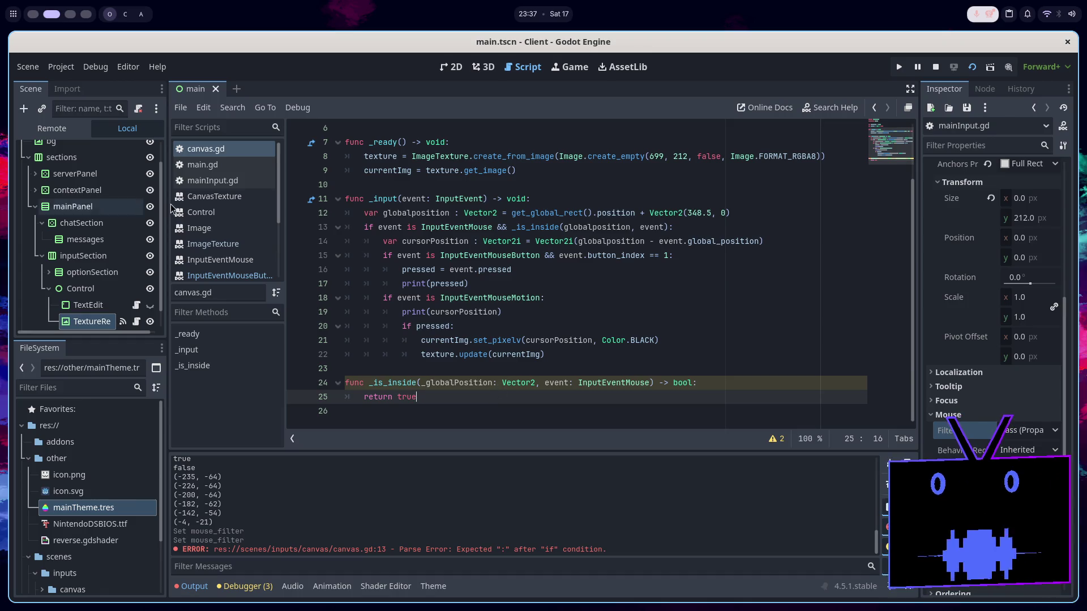
pyautogui.scroll(-3, 224, 215)
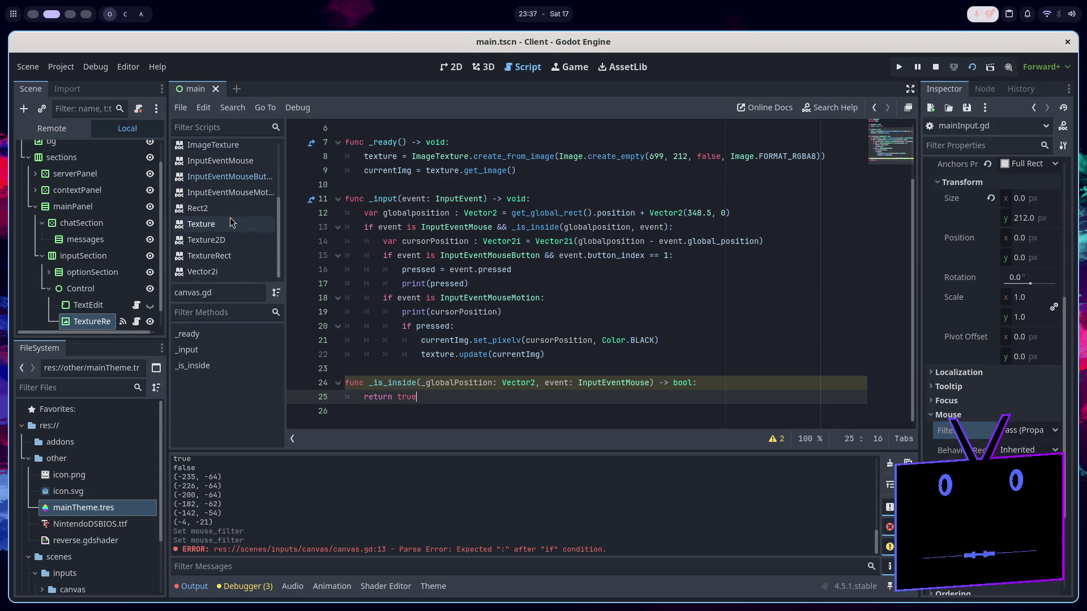
pyautogui.click(215, 209)
pyautogui.scroll(1, 428, 278)
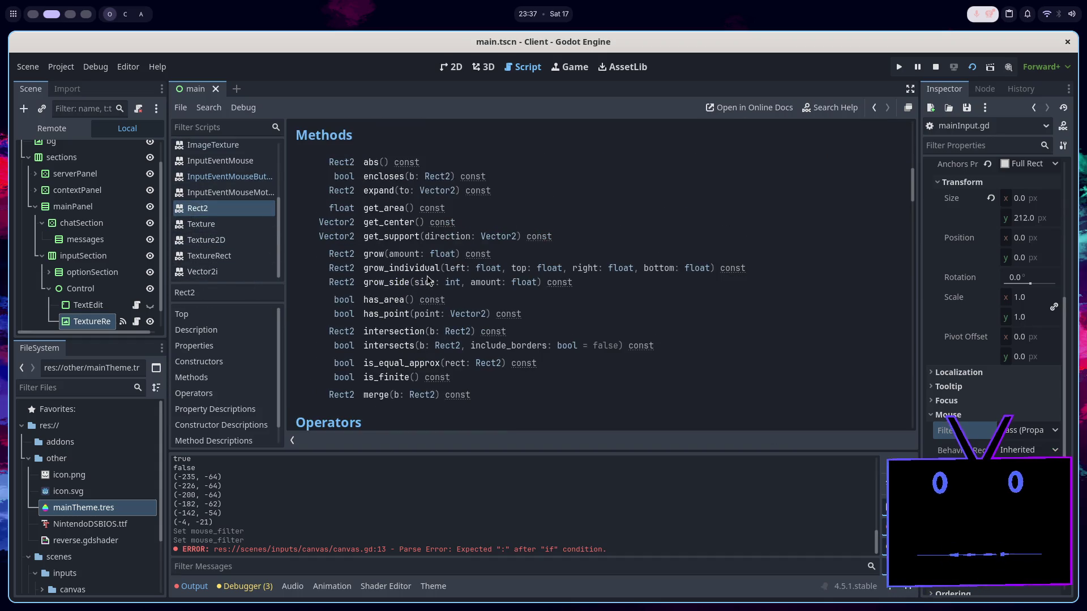
pyautogui.click(387, 177)
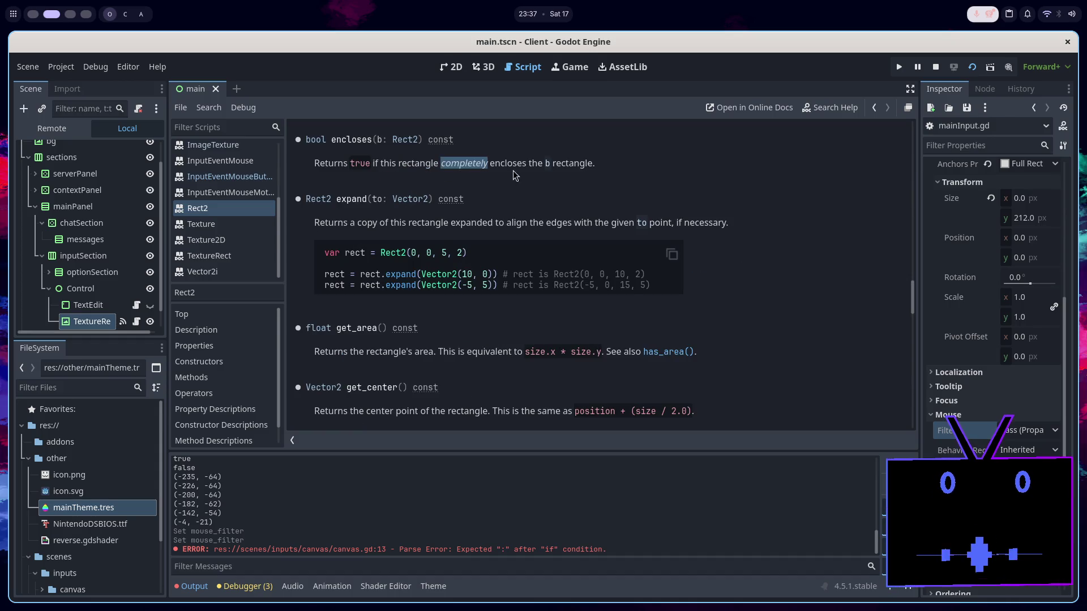
pyautogui.doubleClick(556, 164)
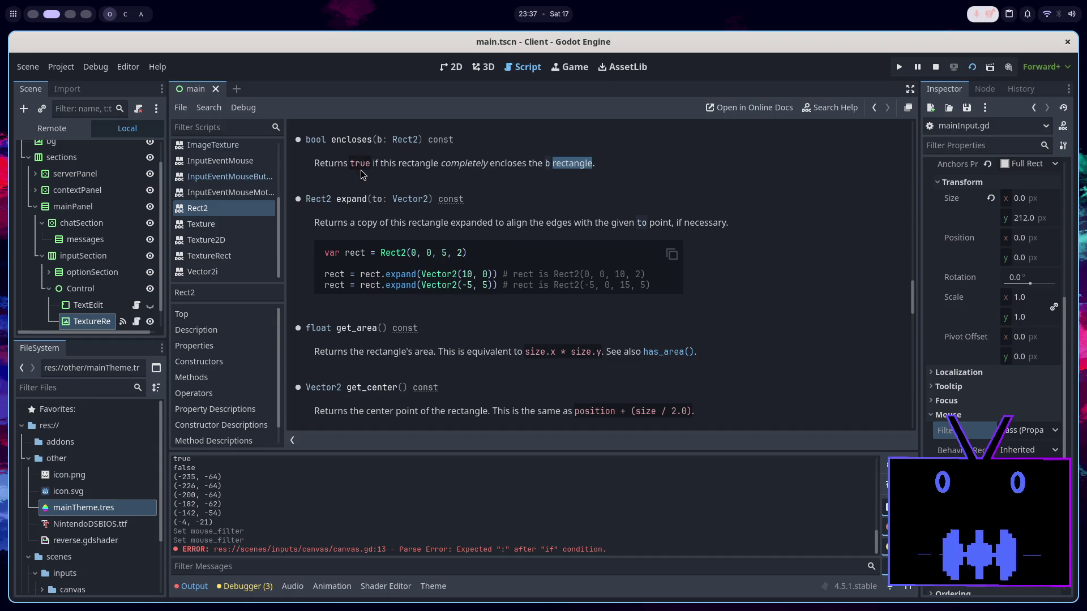
pyautogui.scroll(20, 351, 226)
pyautogui.scroll(-3, 385, 242)
pyautogui.scroll(-5, 396, 245)
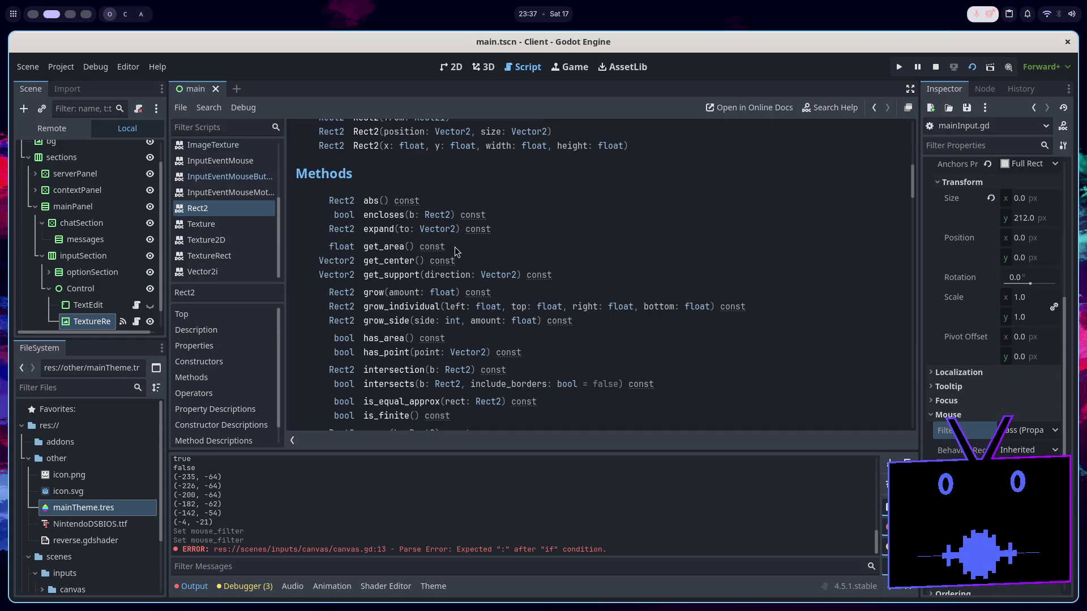
pyautogui.scroll(-2, 407, 286)
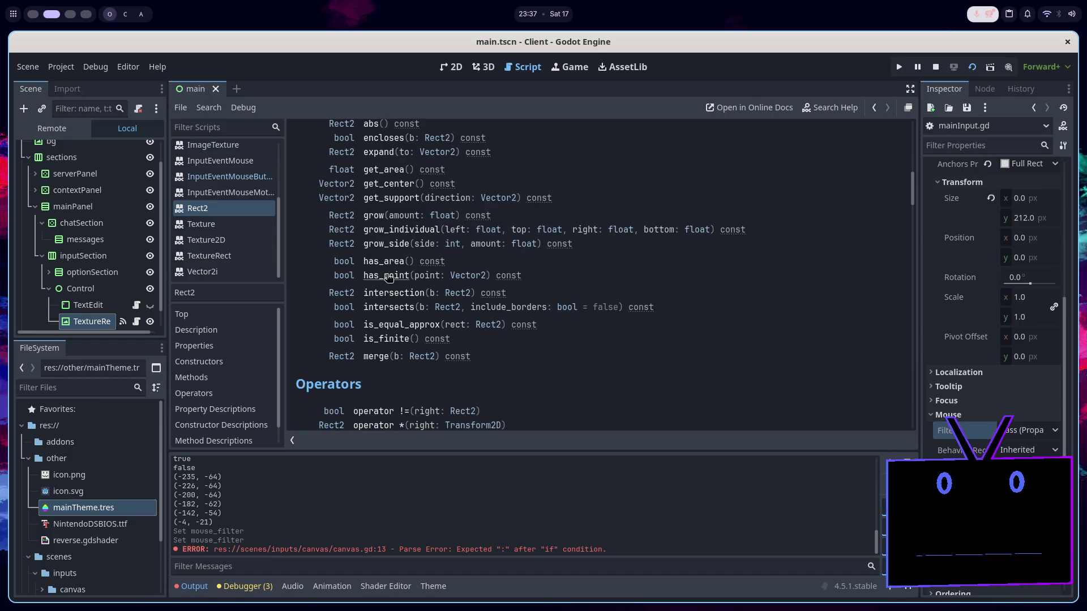
pyautogui.click(390, 279)
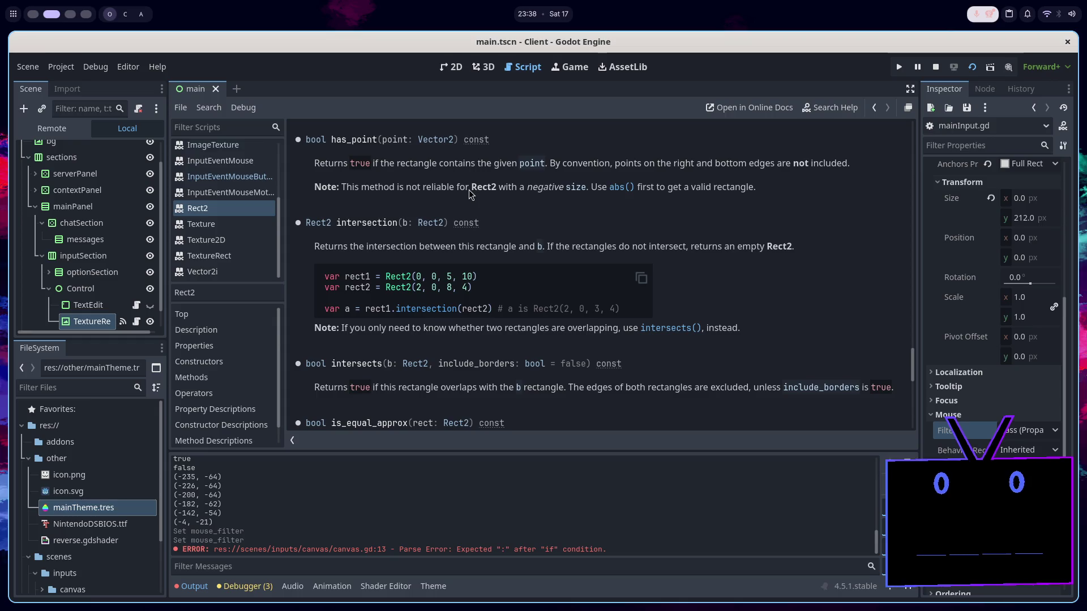
pyautogui.scroll(3, 250, 174)
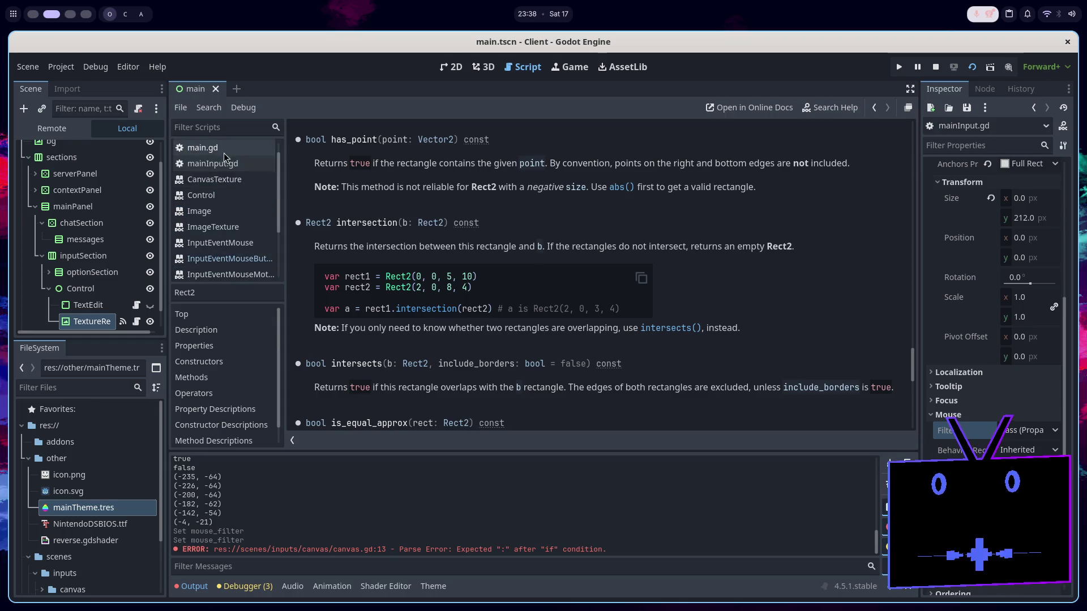
pyautogui.click(220, 150)
pyautogui.scroll(-3, 250, 215)
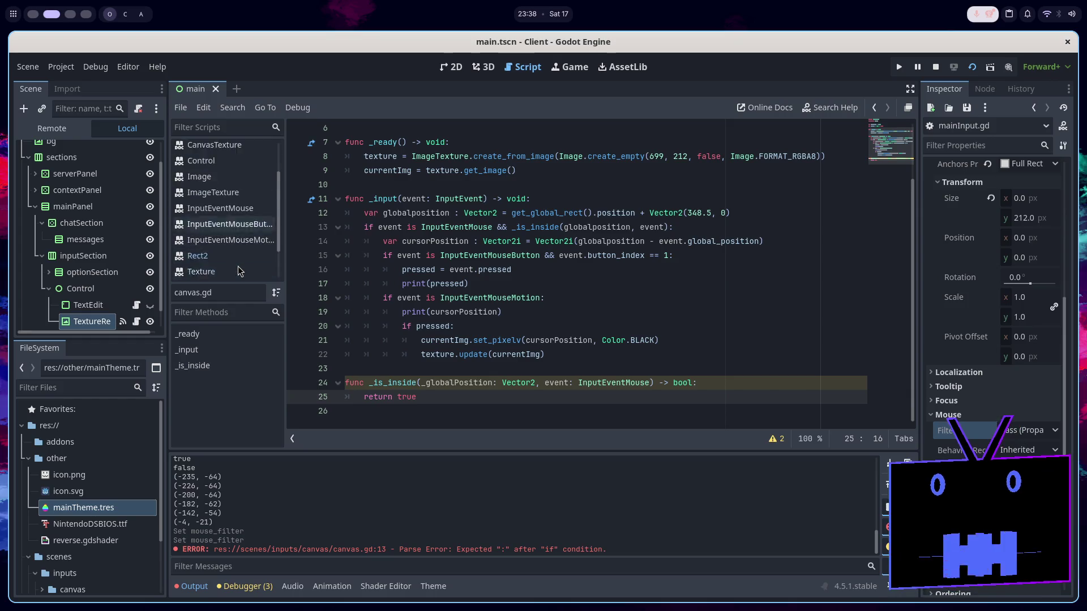
pyautogui.click(223, 220)
pyautogui.scroll(15, 494, 297)
pyautogui.scroll(-5, 494, 296)
pyautogui.scroll(-5, 494, 296)
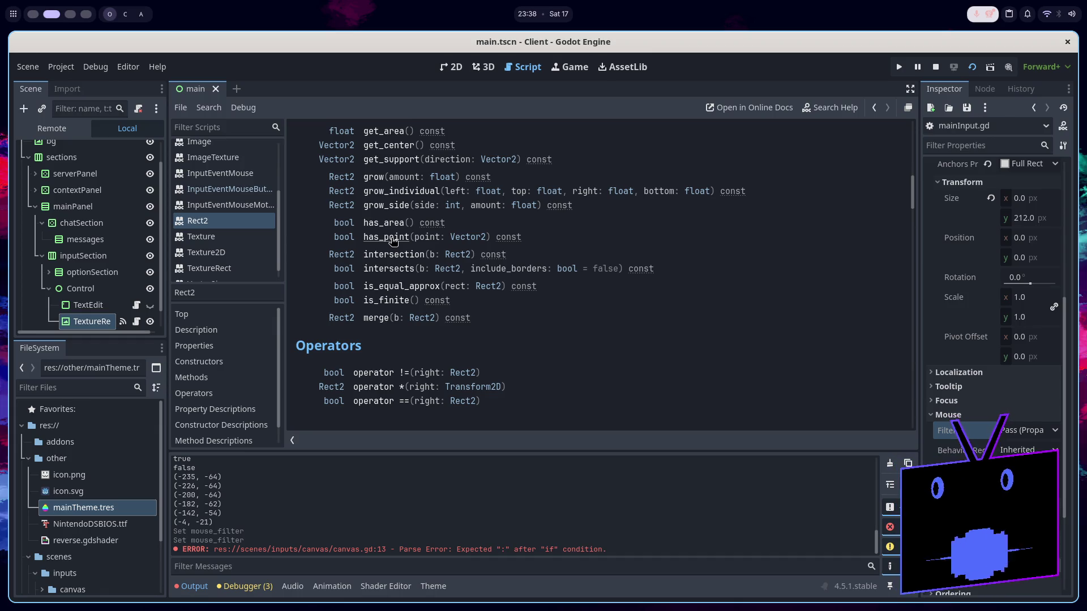
pyautogui.scroll(5, 393, 240)
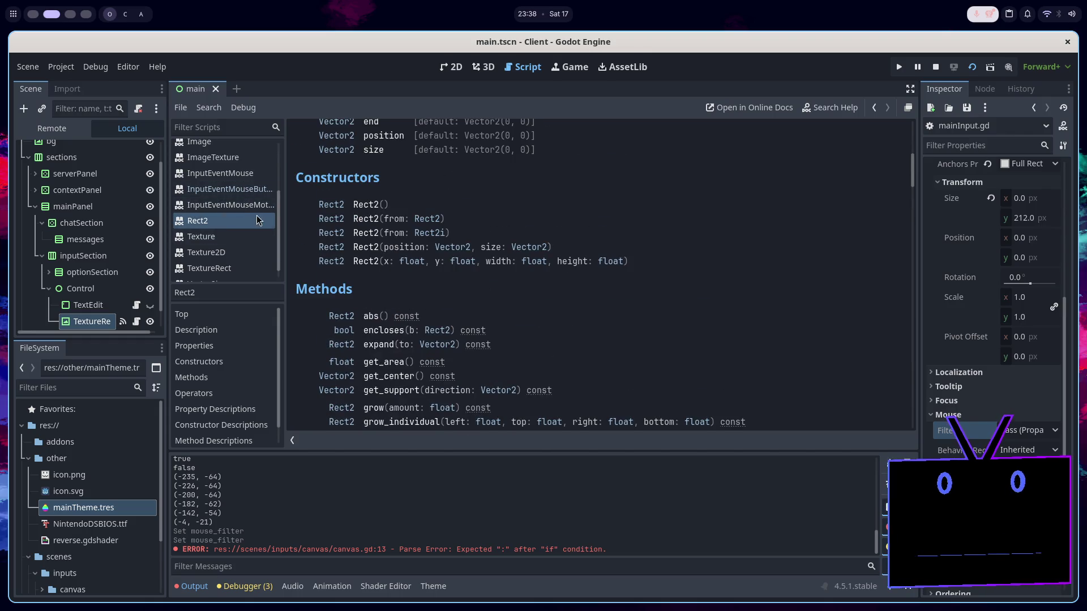
pyautogui.scroll(5, 249, 219)
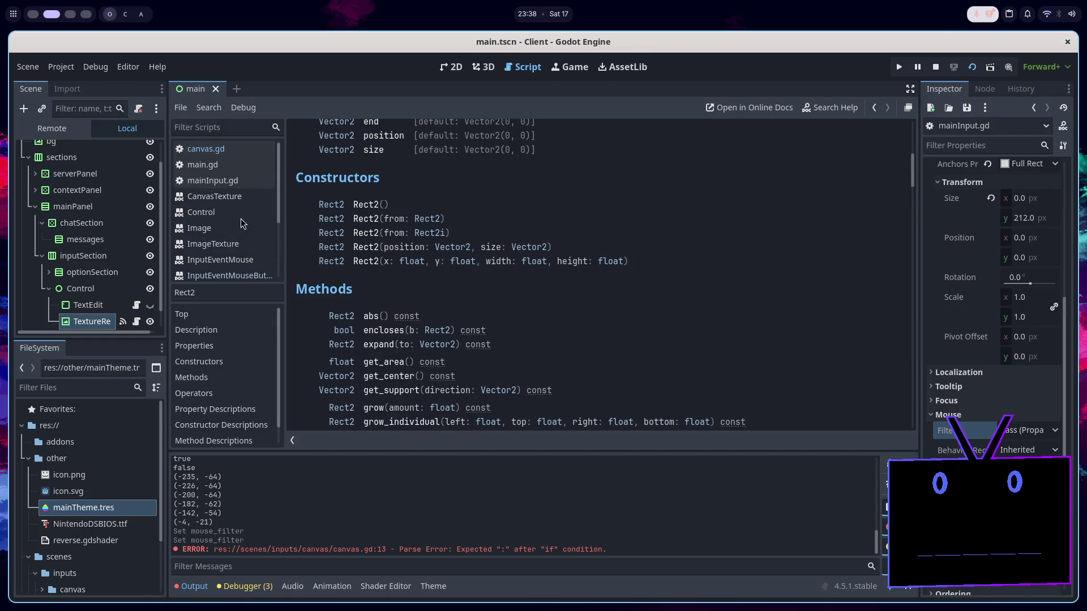
pyautogui.click(249, 154)
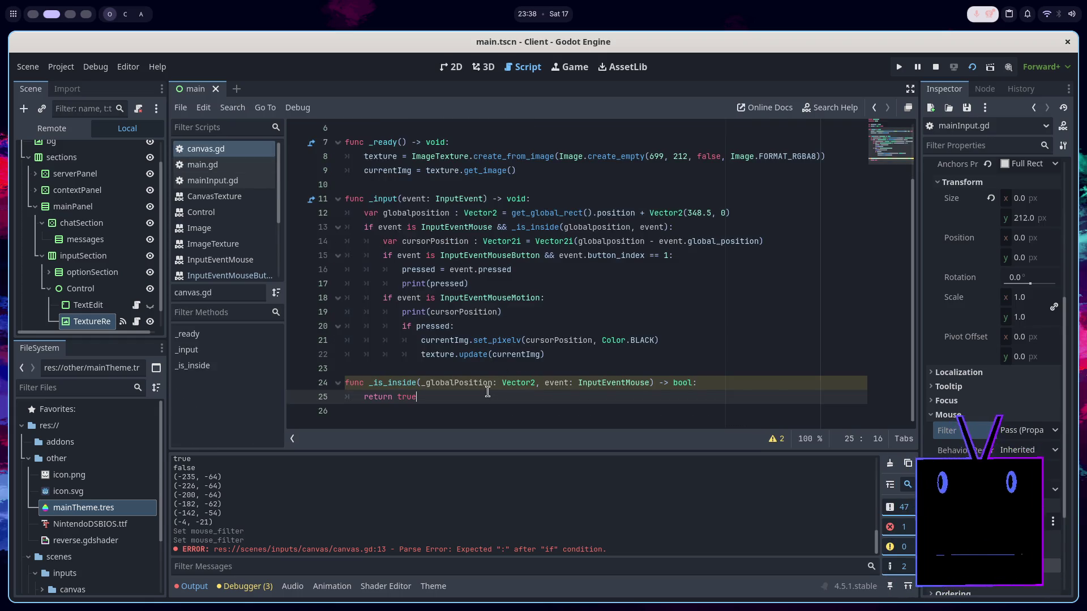
# Replace 'true' on _is_inside's return line with a Rect2 constructor
pyautogui.press('BackSpace')
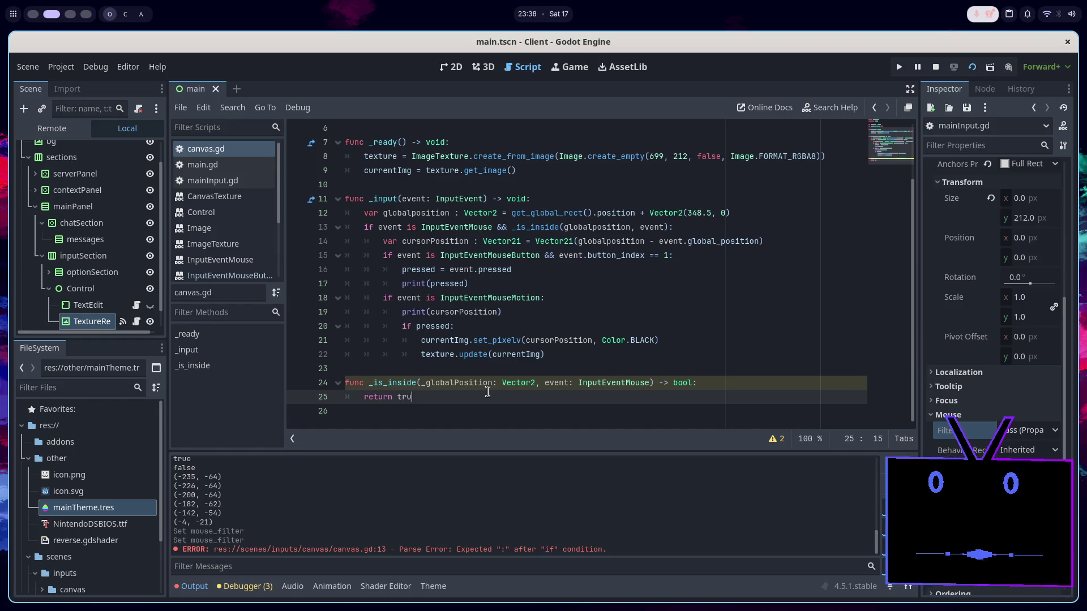
pyautogui.write('e')
pyautogui.click(737, 389)
pyautogui.press('Return')
pyautogui.write('var')
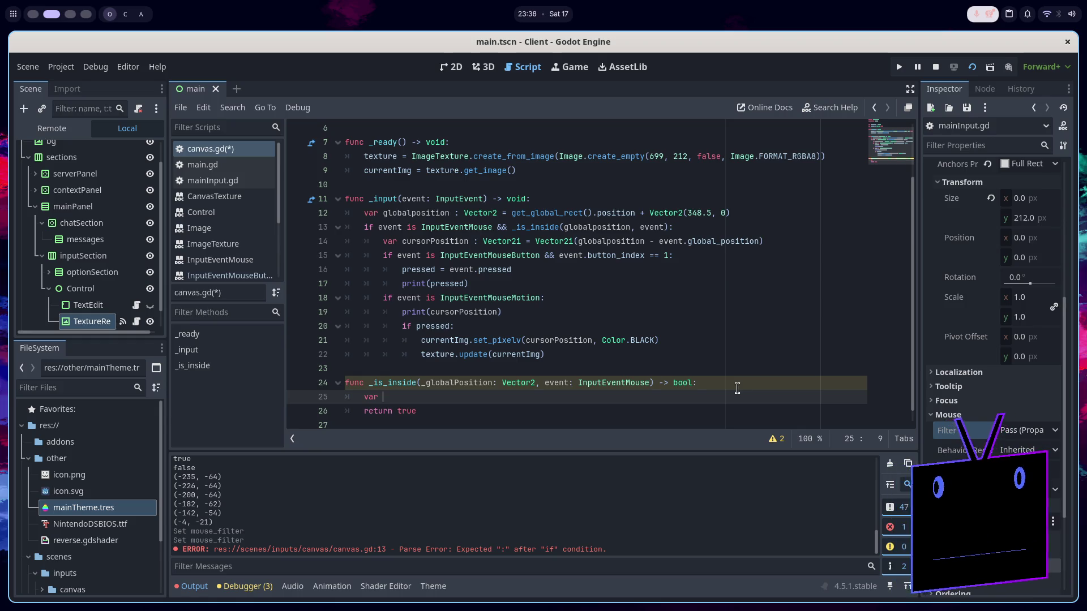
pyautogui.press('BackSpace')
pyautogui.press('BackSpace')
pyautogui.press('BackSpace')
pyautogui.click(598, 399)
pyautogui.press('BackSpace')
pyautogui.press('BackSpace')
pyautogui.press('BackSpace')
pyautogui.write('Rect')
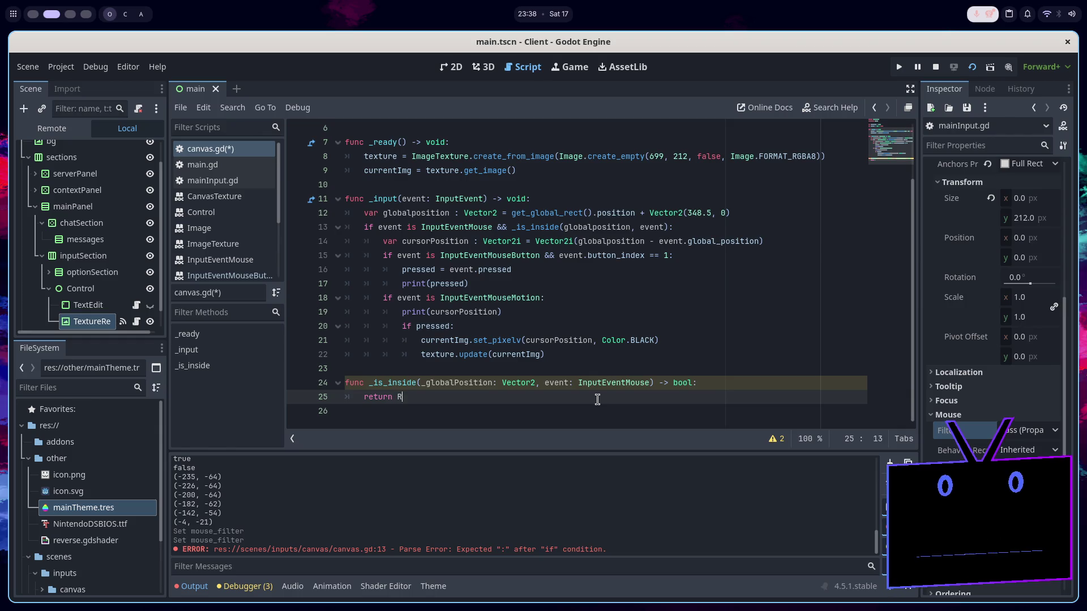
pyautogui.press('Return')
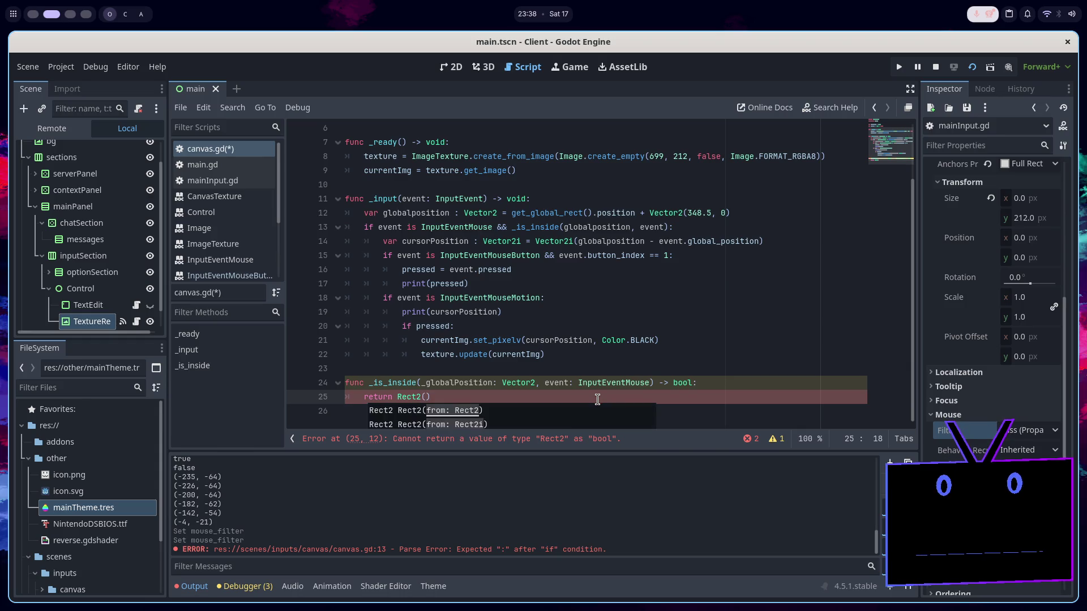
# Fill the Rect2 arguments in as _globalPosition and size
pyautogui.press('Escape')
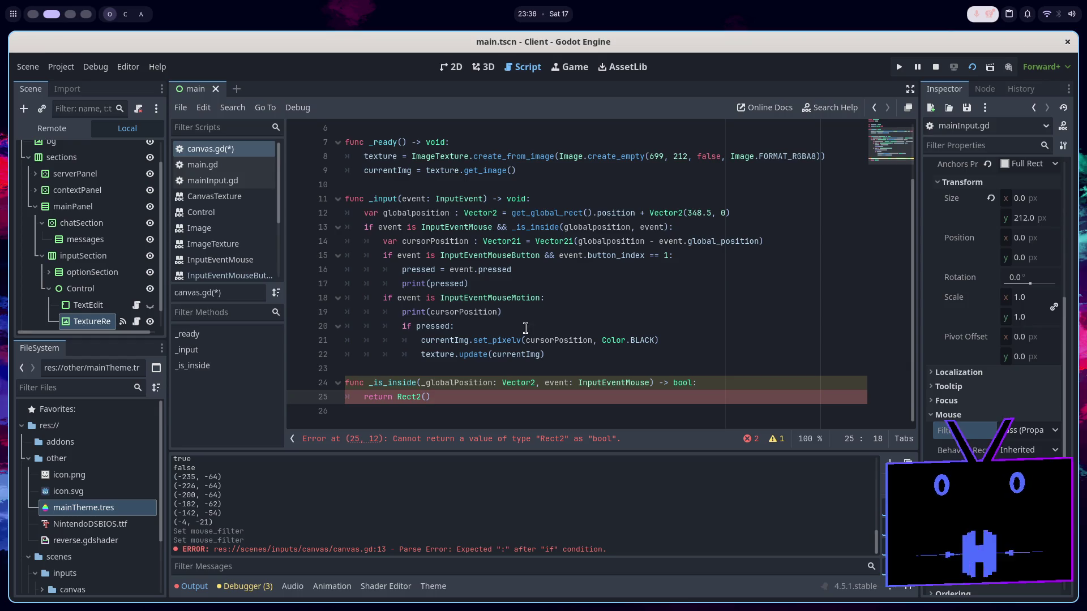
pyautogui.write('_gl')
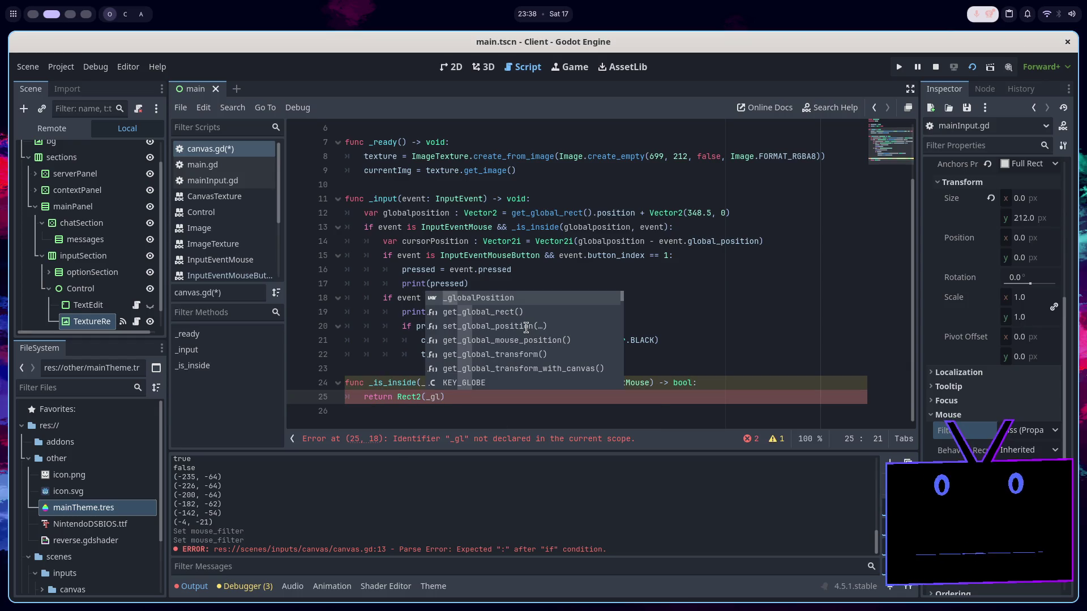
pyautogui.press('Return')
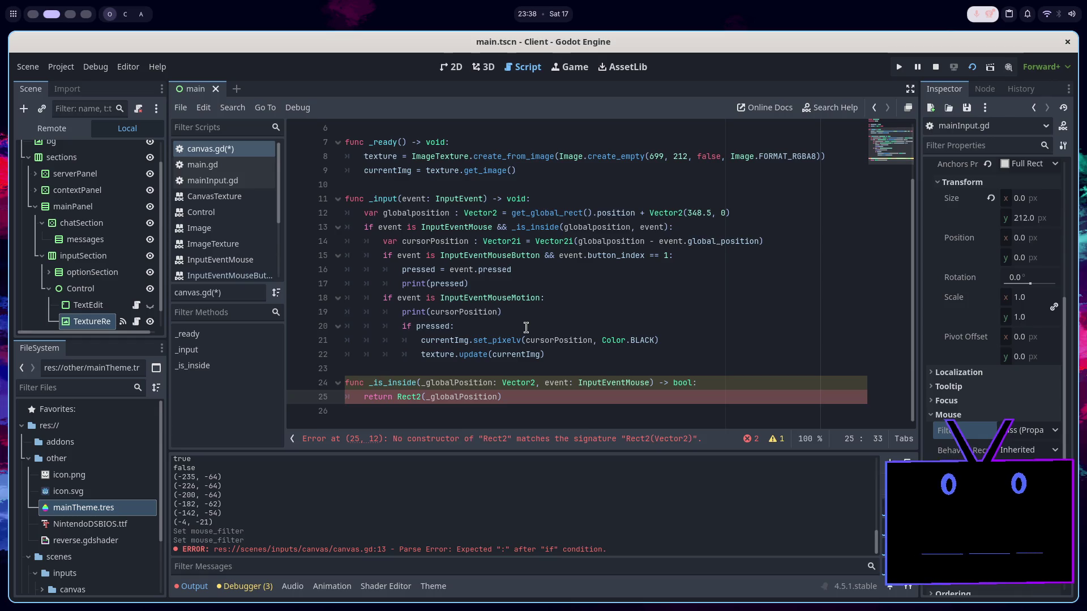
pyautogui.write(', eve')
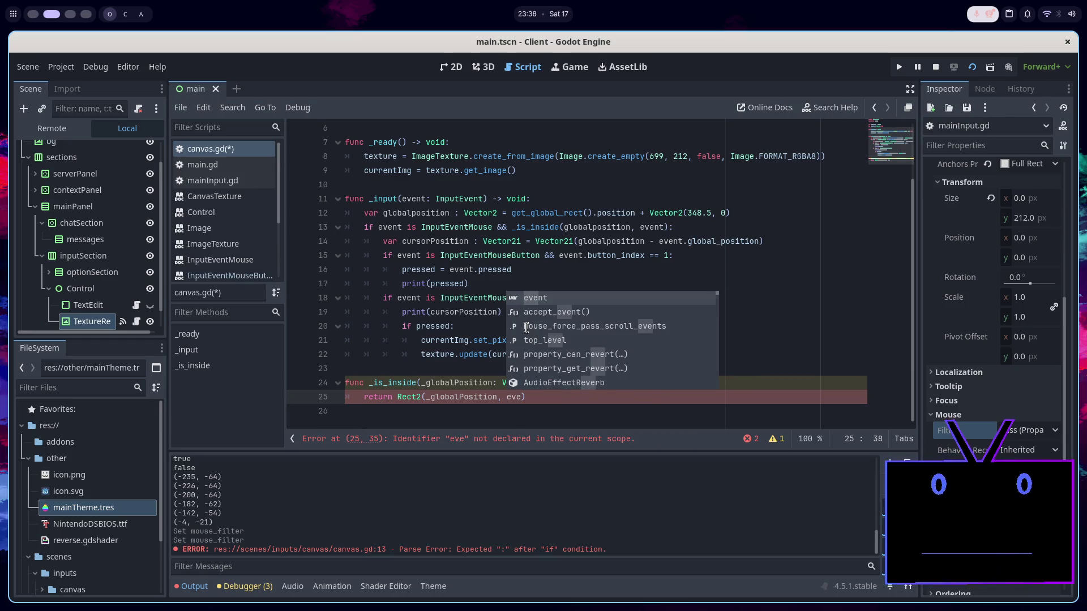
pyautogui.press('BackSpace')
pyautogui.press('BackSpace')
pyautogui.press('BackSpace')
pyautogui.write('size')
pyautogui.press('Escape')
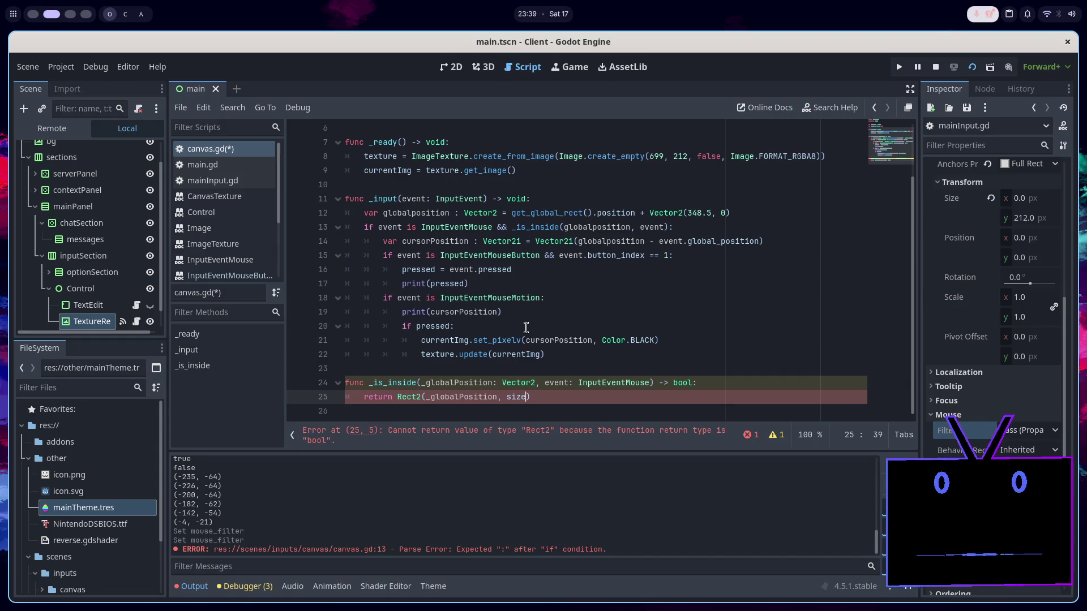
pyautogui.click(440, 159)
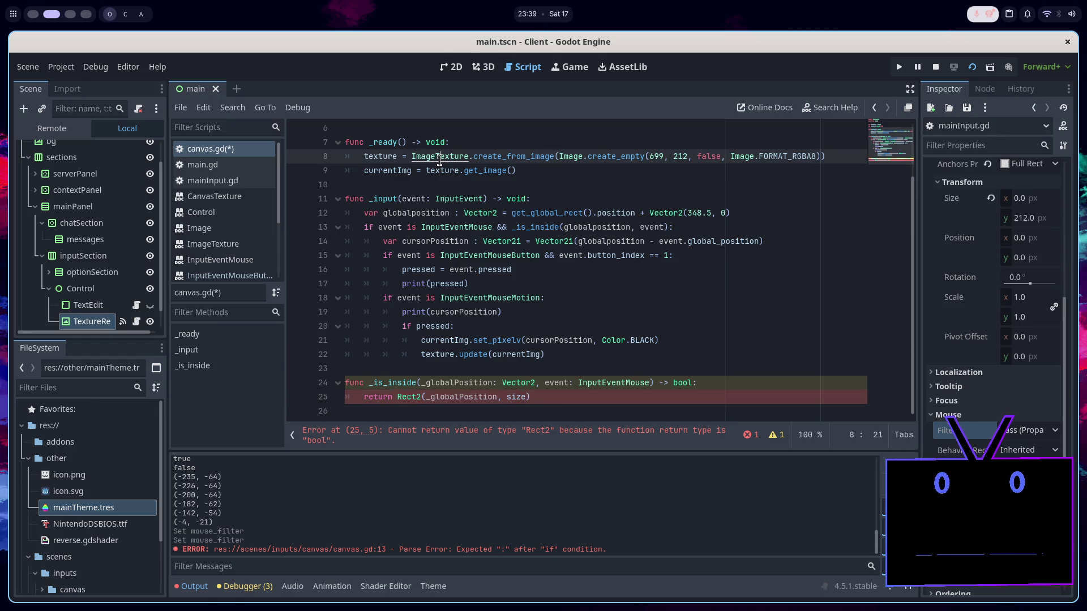
# Browse the ImageTexture class reference methods, then return to canvas.gd
pyautogui.keyDown('ctrl'); pyautogui.click(440, 158); pyautogui.keyUp('ctrl')
pyautogui.scroll(-3, 464, 226)
pyautogui.scroll(3, 465, 229)
pyautogui.scroll(-3, 465, 229)
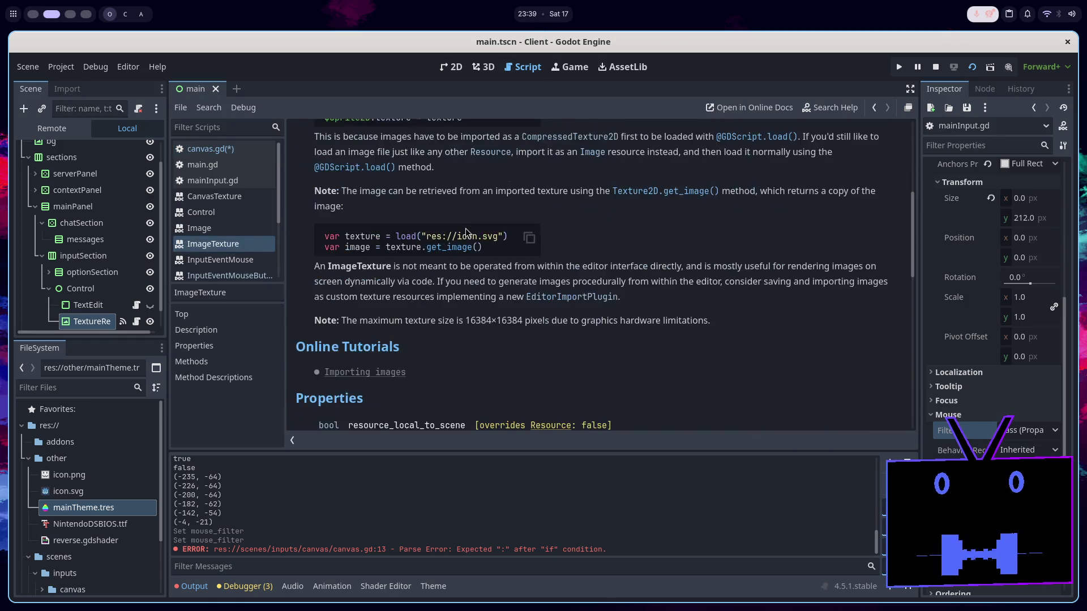
pyautogui.scroll(-4, 465, 228)
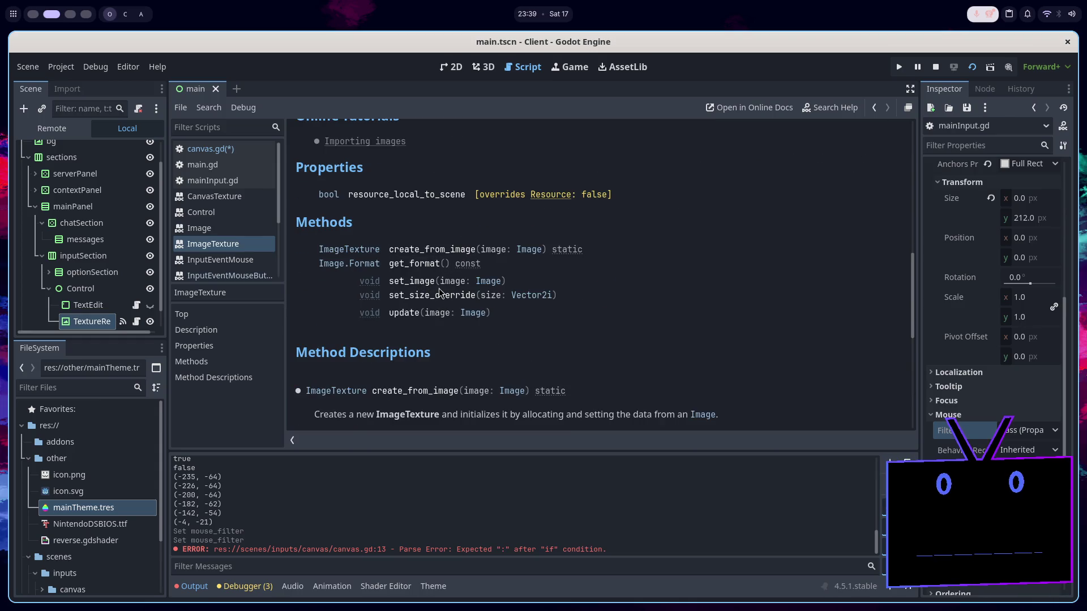
pyautogui.click(210, 150)
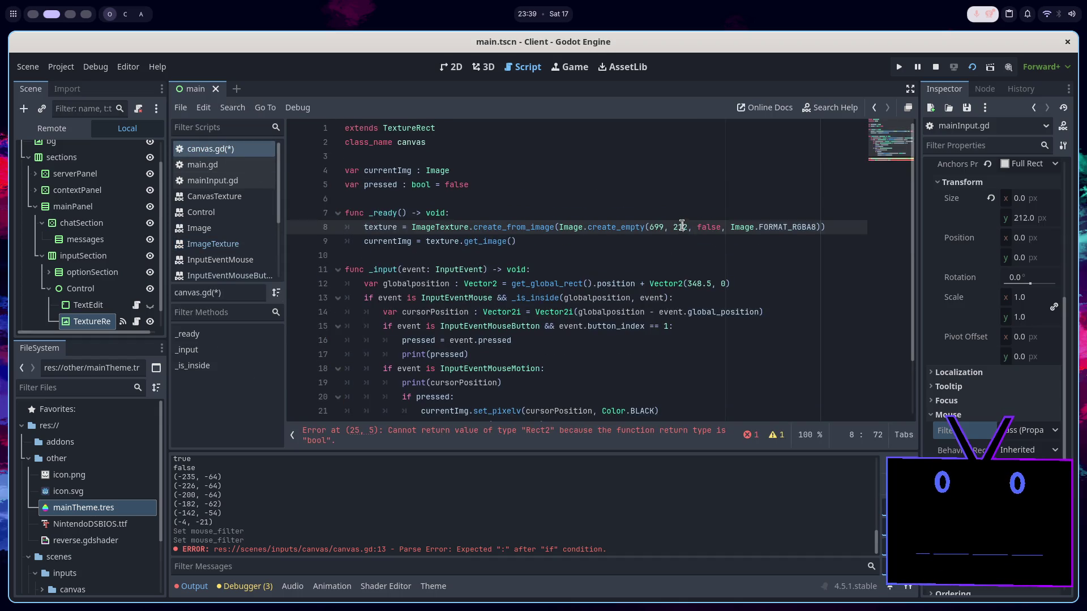
# Replace the Rect2 size argument with Vector2(699, 212) and check the Rect2 docs
pyautogui.scroll(-2, 637, 277)
pyautogui.click(521, 397)
pyautogui.doubleClick(521, 397)
pyautogui.write('Vec')
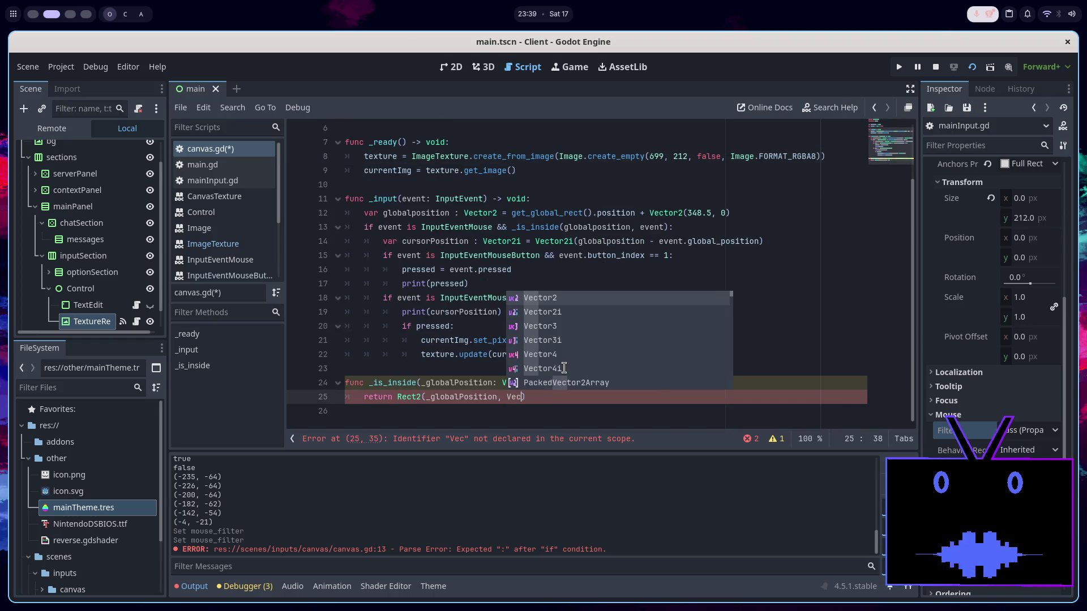
pyautogui.press('Return')
pyautogui.write('(')
pyautogui.write('0')
pyautogui.write('212')
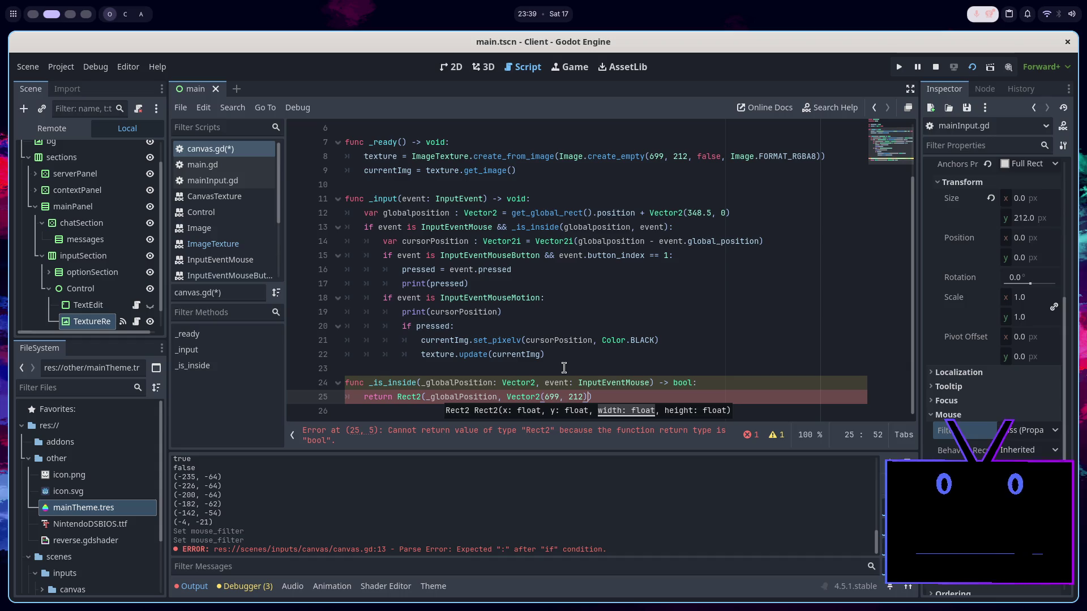
pyautogui.keyDown('ctrl'); pyautogui.click(409, 398); pyautogui.keyUp('ctrl')
pyautogui.scroll(-3, 463, 272)
pyautogui.scroll(-3, 463, 271)
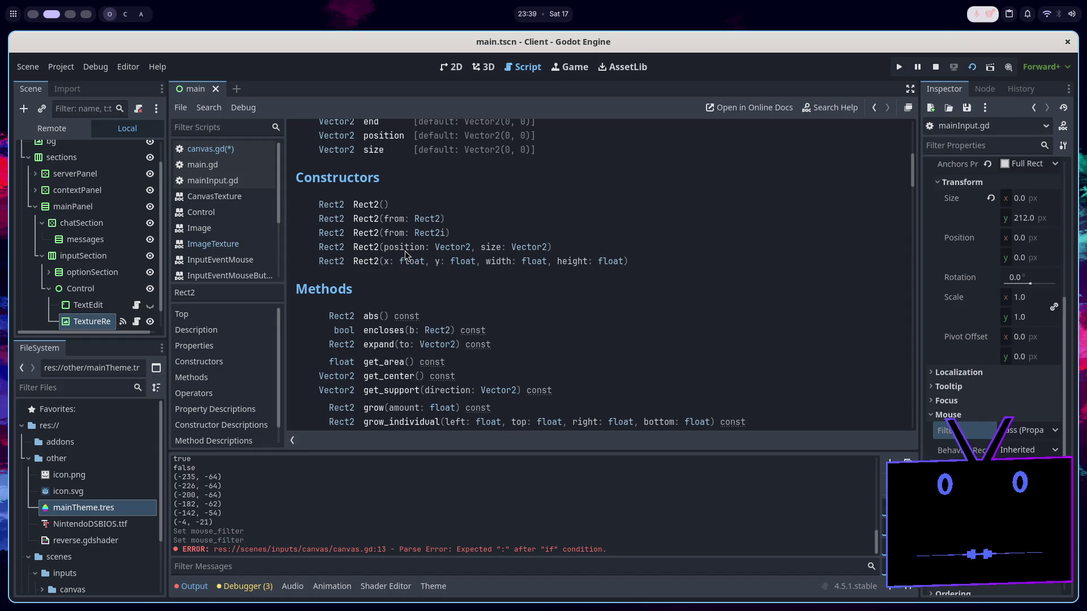
pyautogui.click(247, 152)
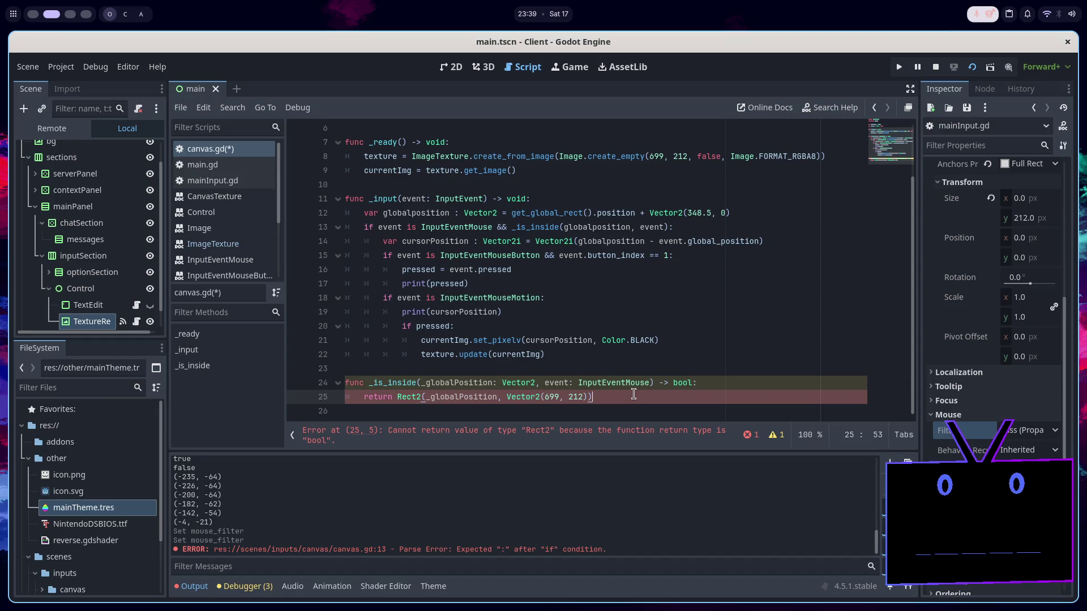
# Append .has_point(event.global_position) to the Rect2 and save canvas.gd
pyautogui.write('.')
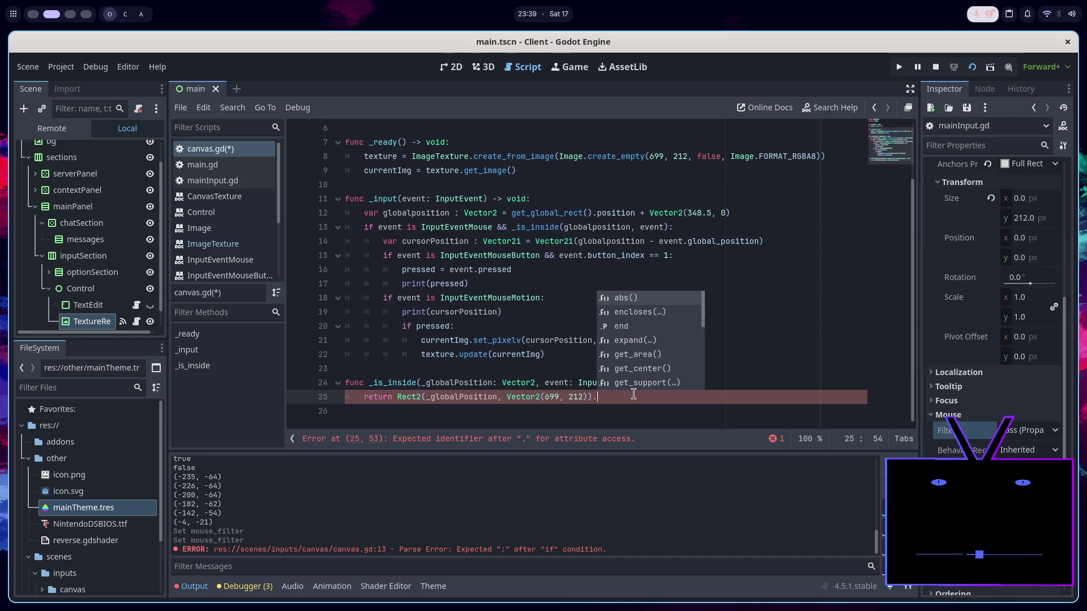
pyautogui.press('Down')
pyautogui.press('Down')
pyautogui.press('Down')
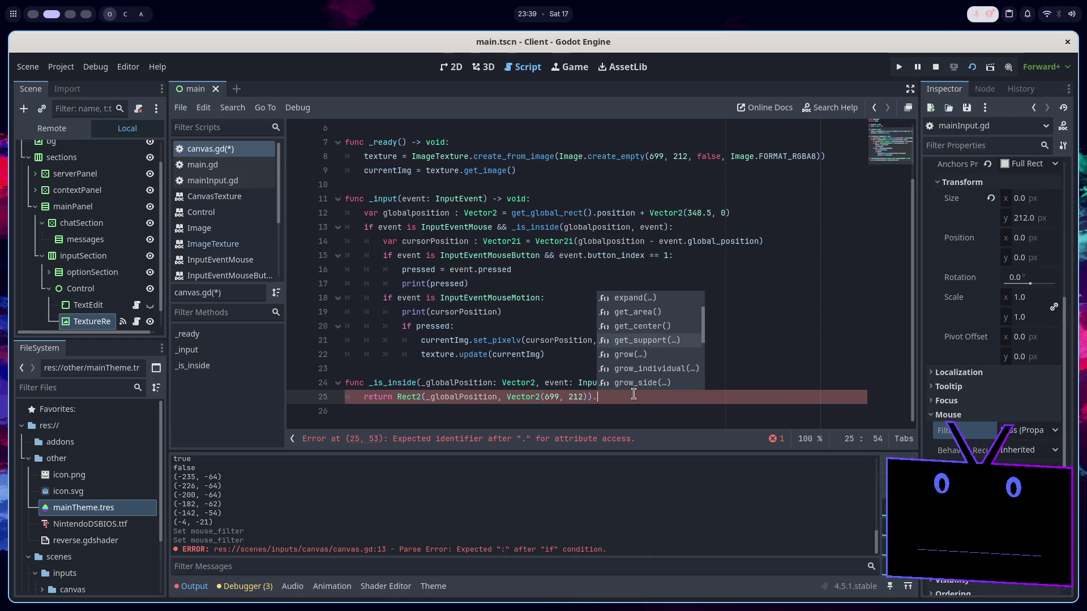
pyautogui.press('Down')
pyautogui.press('Down')
pyautogui.press('Down')
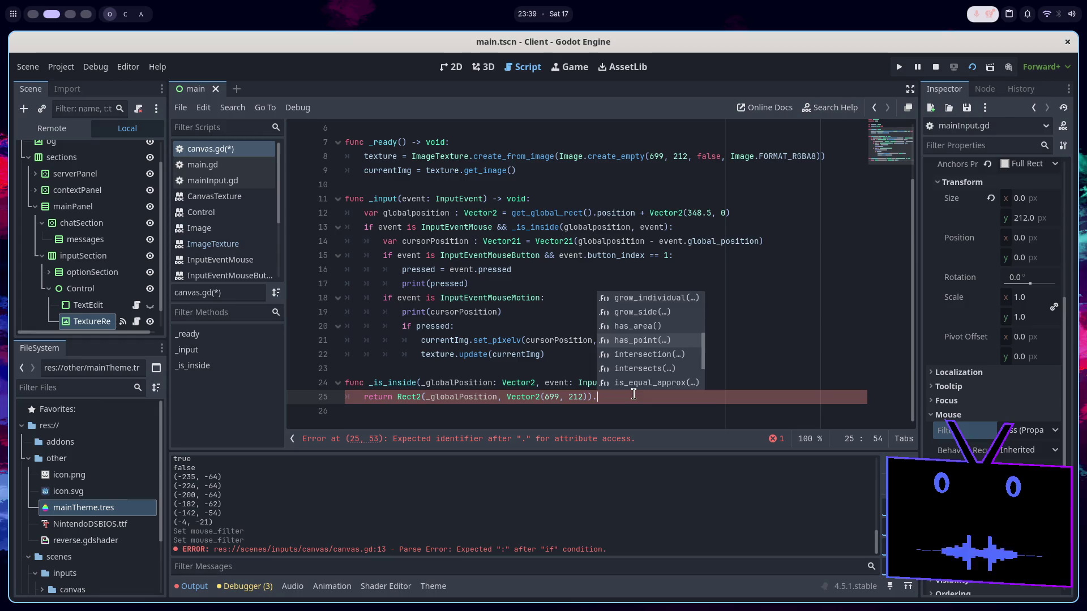
pyautogui.press('Return')
pyautogui.write('evg')
pyautogui.press('BackSpace')
pyautogui.write('ent.')
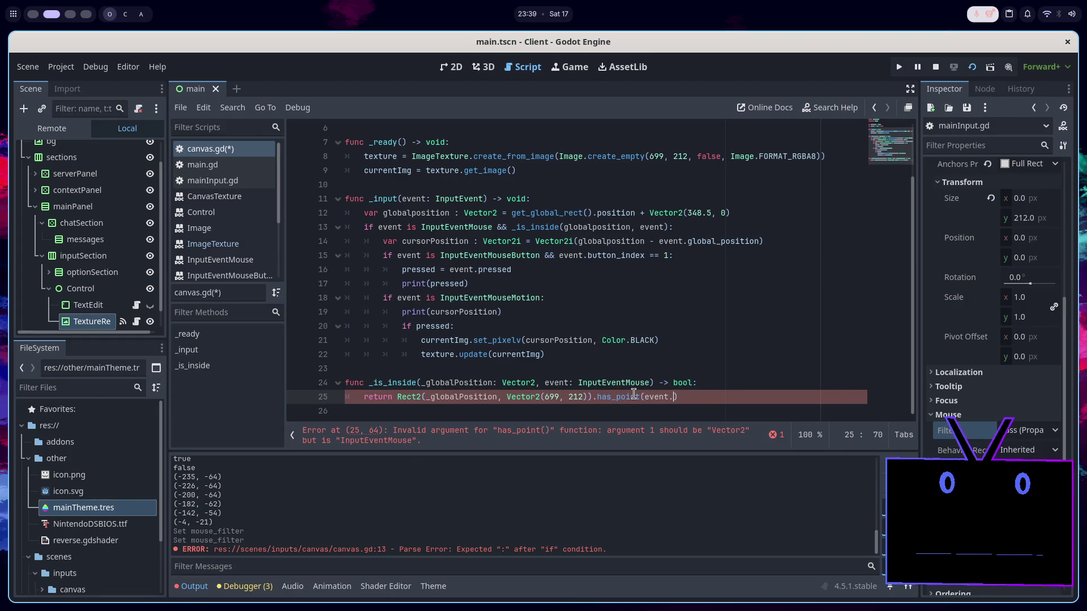
pyautogui.write('glo')
pyautogui.press('Return')
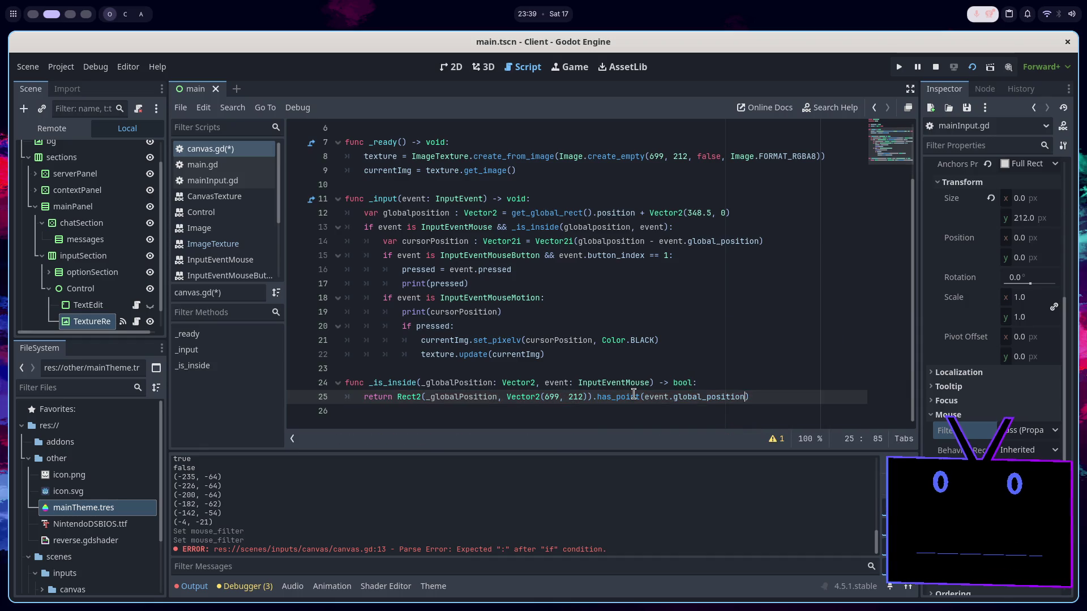
pyautogui.hotkey('ctrl', 's')
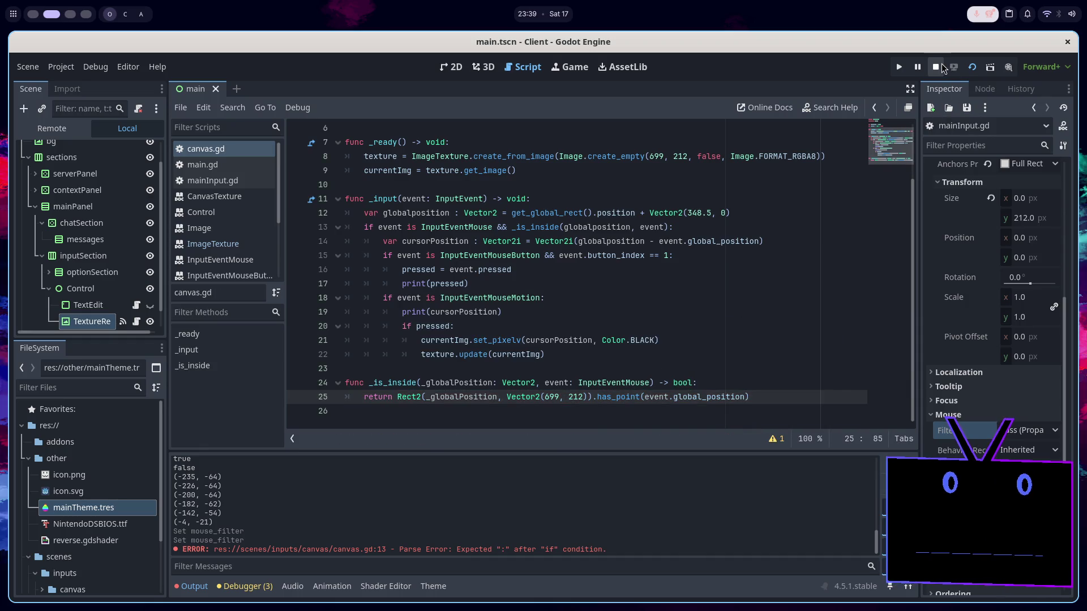
# Restart the project to test drawing in the client window
pyautogui.click(942, 64)
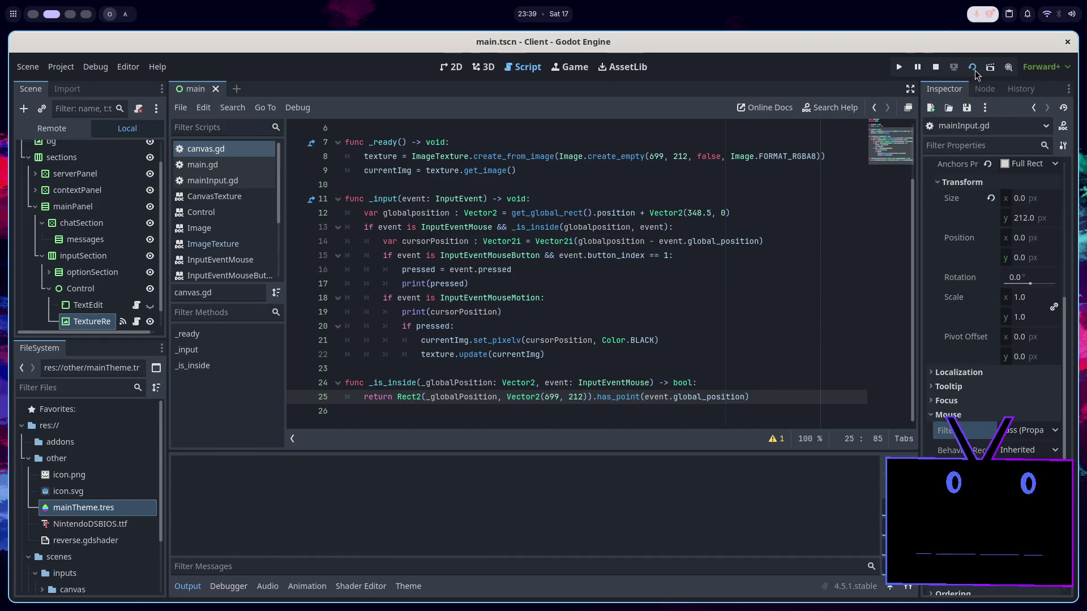
pyautogui.click(974, 72)
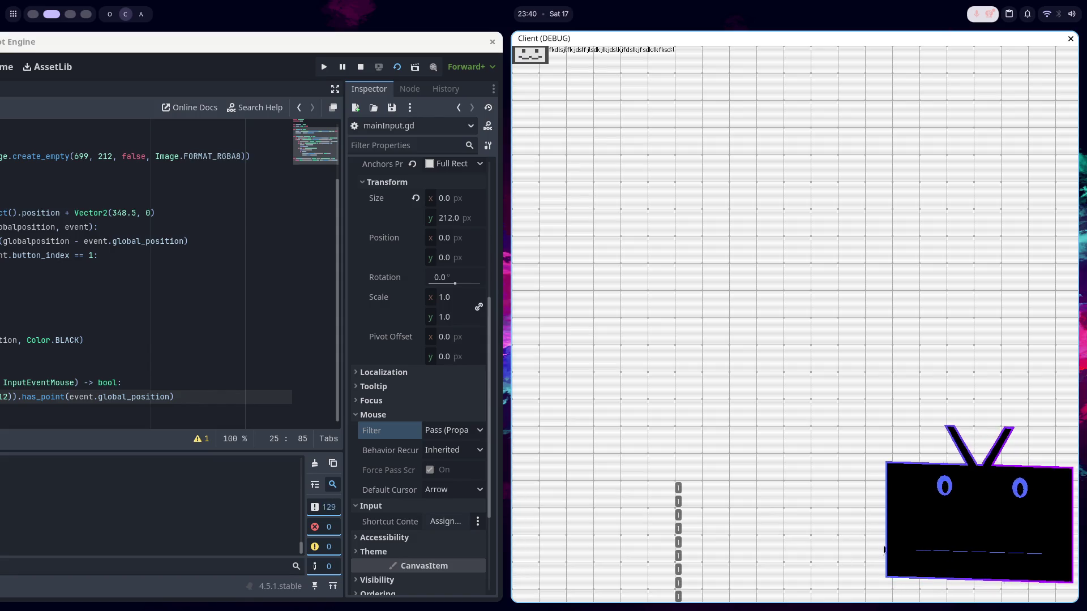
pyautogui.press('super+Left')
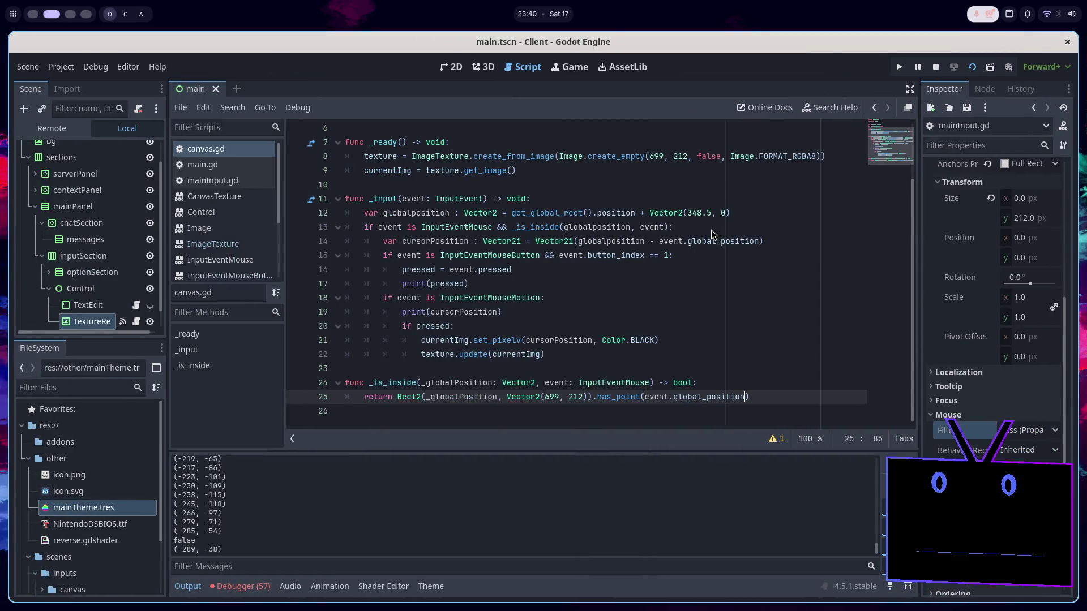
# Fold the _is_inside function, select the print(pressed) line, and close the client window
pyautogui.click(338, 384)
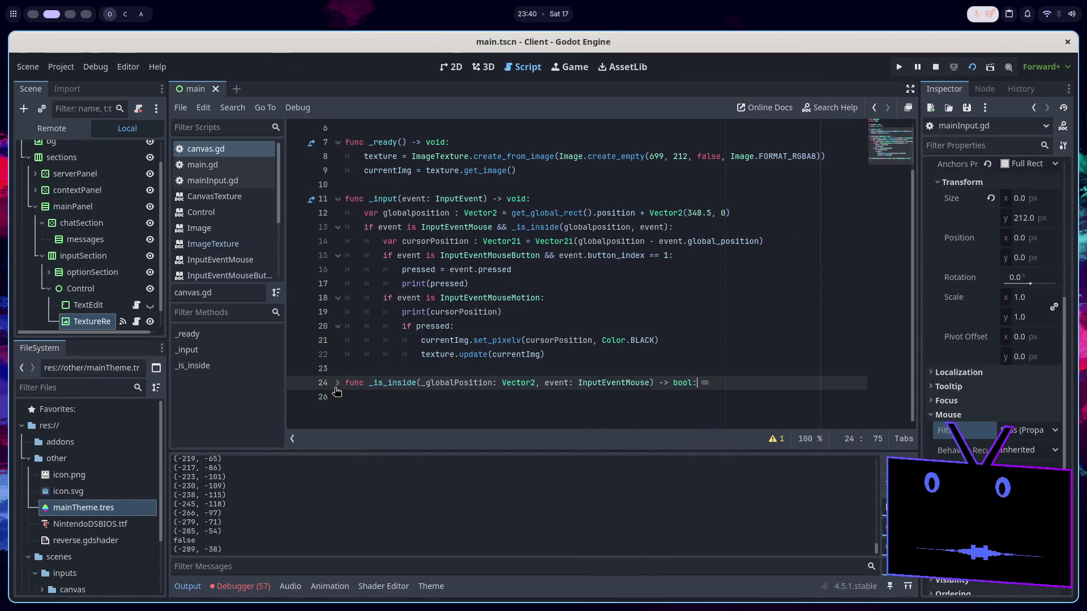
pyautogui.moveTo(505, 284); pyautogui.dragTo(541, 275)
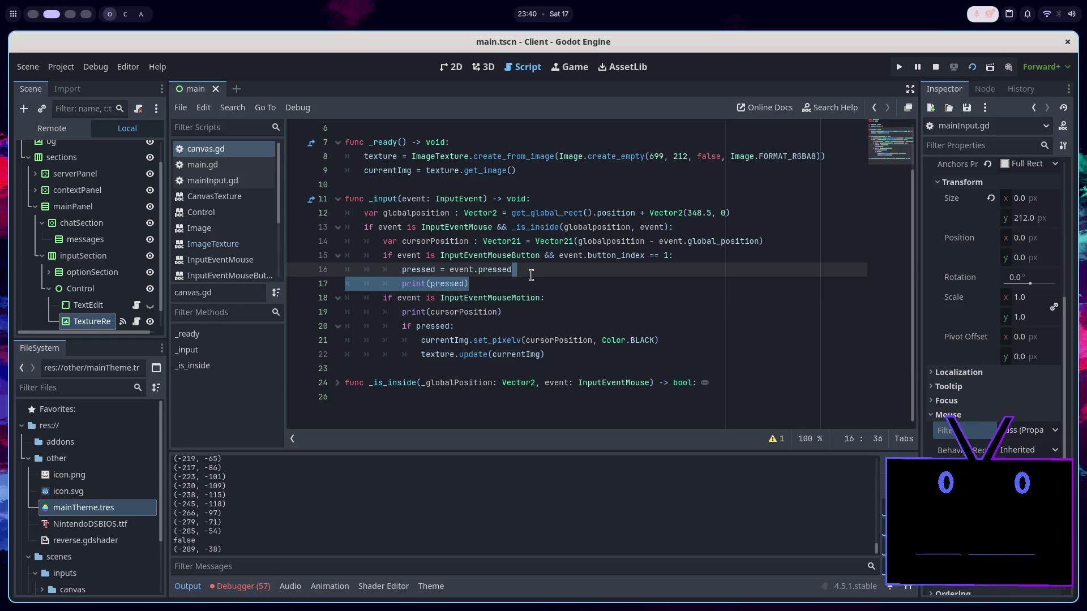
pyautogui.press('super+Right')
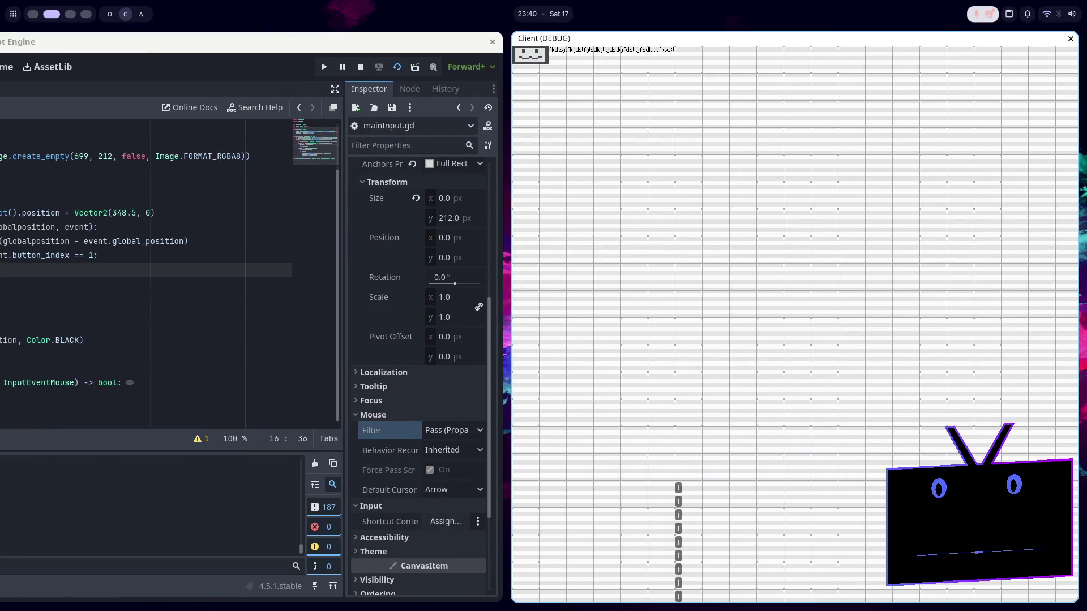
pyautogui.click(362, 67)
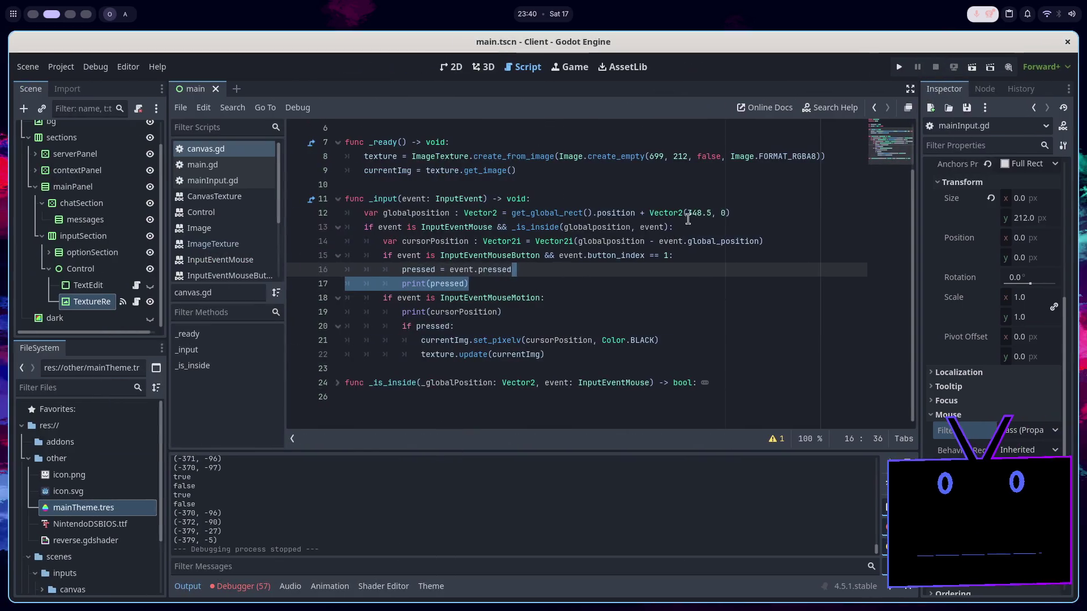
# Delete print(pressed), nest print(cursorPosition) under 'if pressed', then save and run
pyautogui.press('BackSpace')
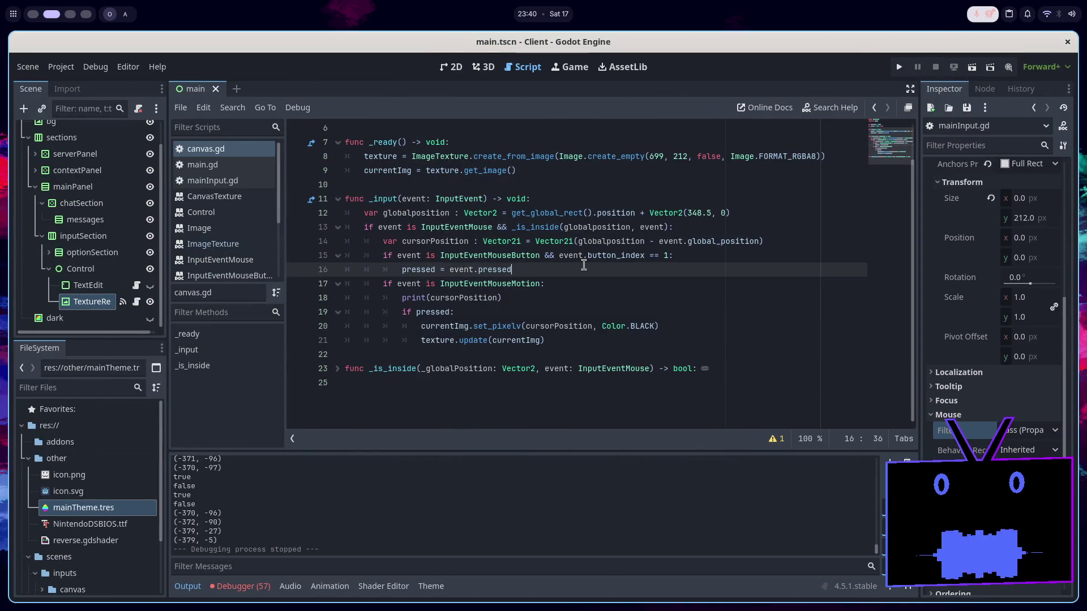
pyautogui.click(546, 296)
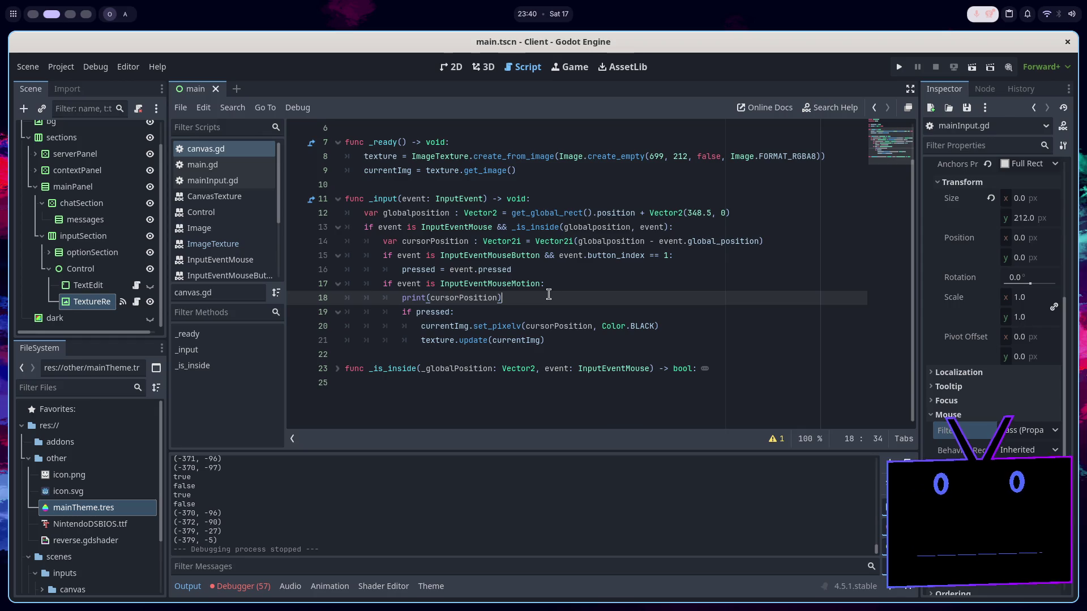
pyautogui.hotkey('alt', 'Down')
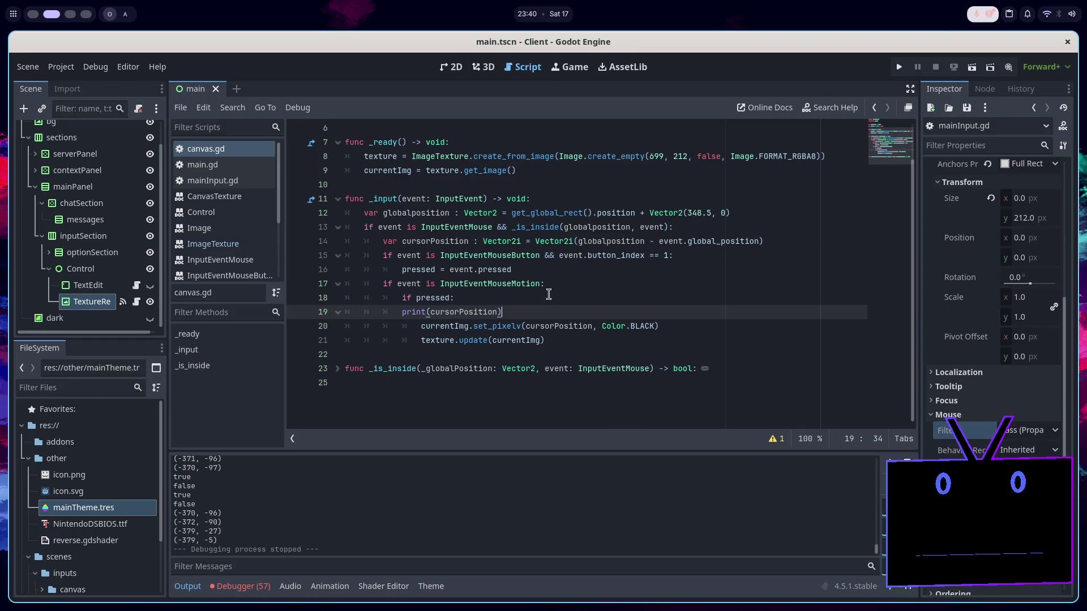
pyautogui.hotkey('shift', 'Tab')
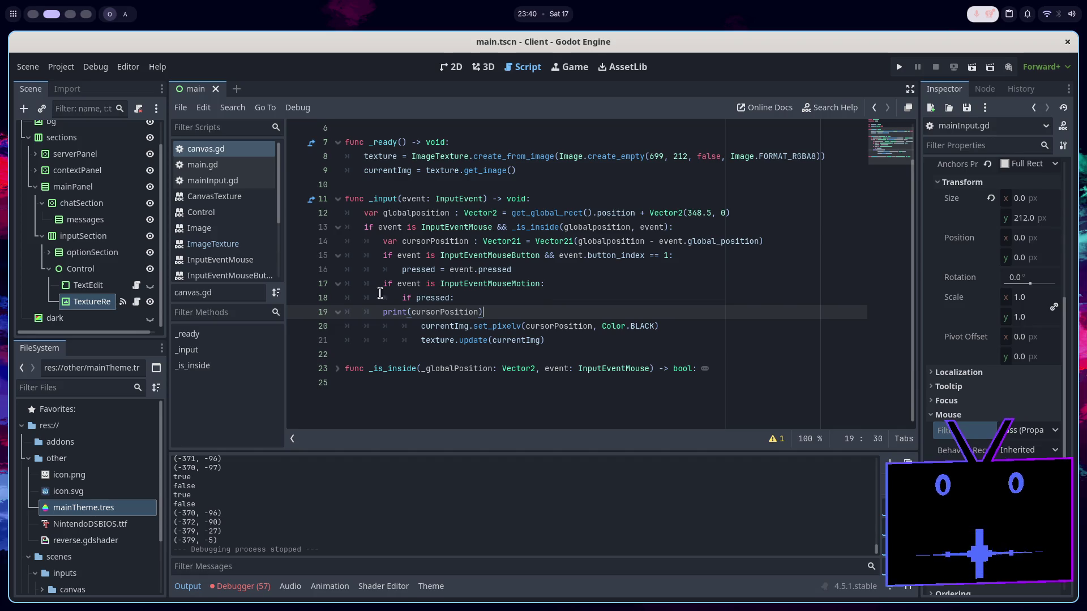
pyautogui.press('Tab')
pyautogui.press('Tab')
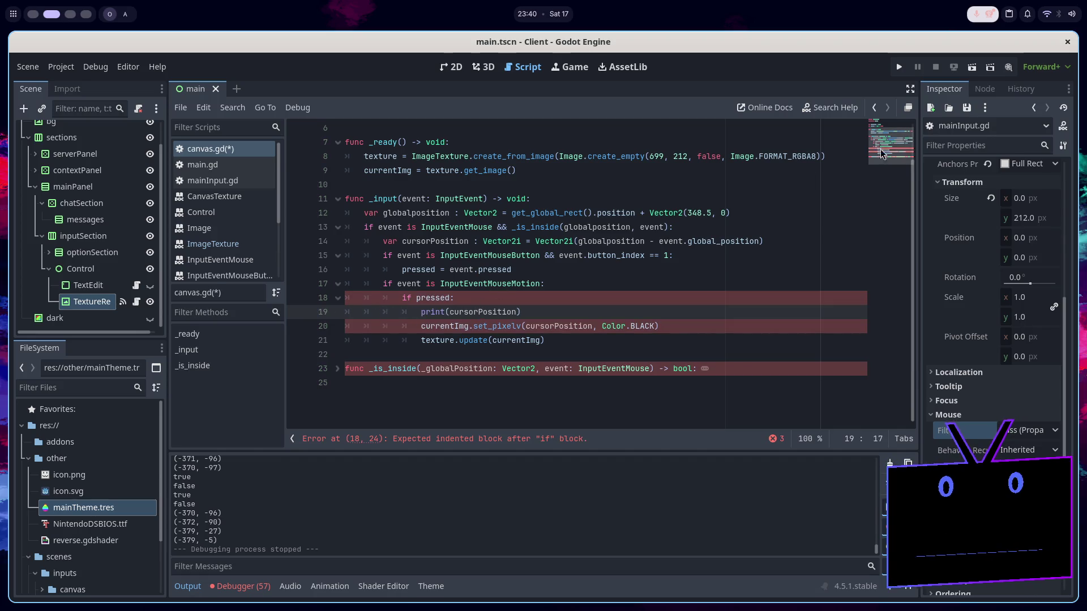
pyautogui.press('F5')
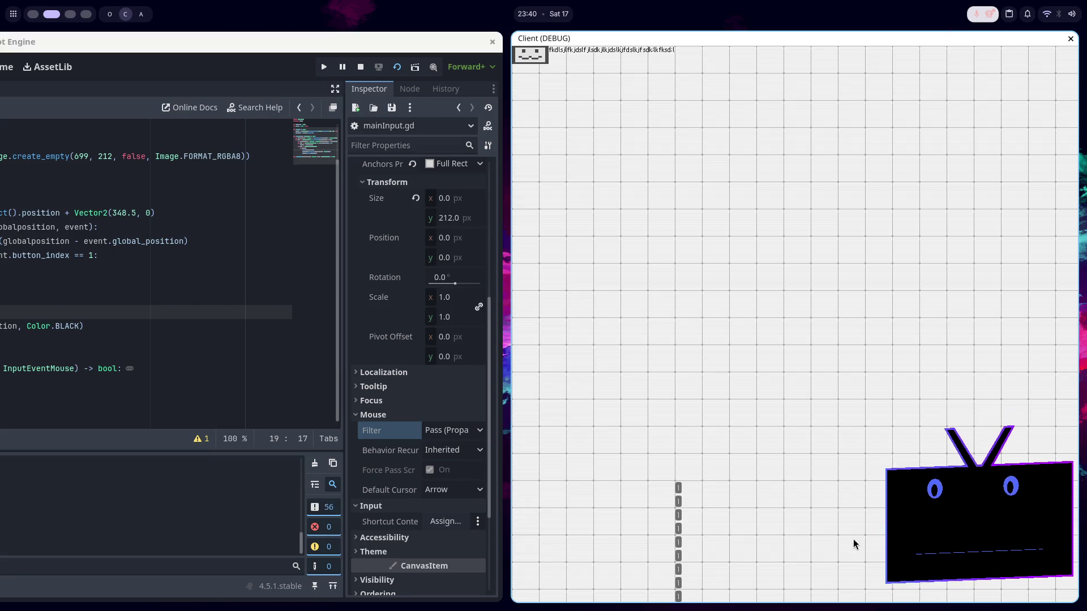
# Delete the print(cursorPosition) line and look up Image's set_pixelv docs
pyautogui.press('super+Left')
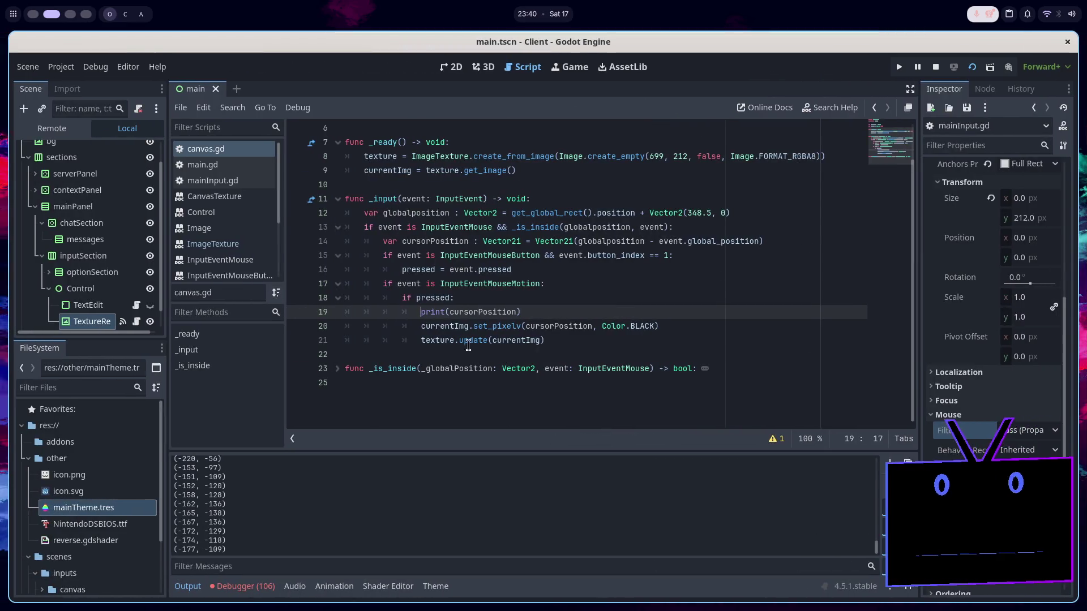
pyautogui.moveTo(532, 307); pyautogui.dragTo(531, 303)
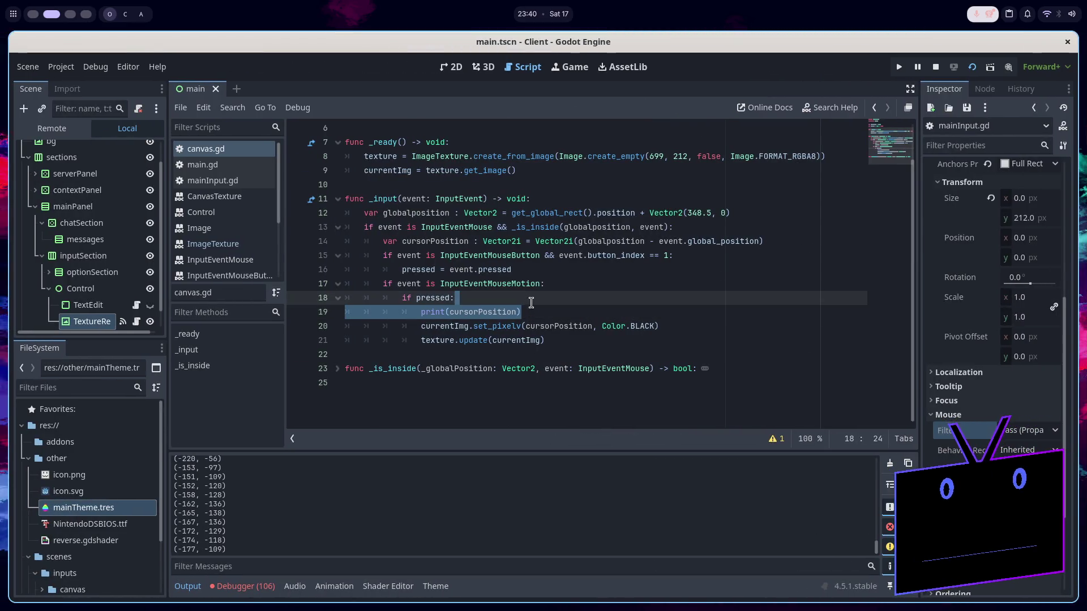
pyautogui.press('BackSpace')
pyautogui.keyDown('ctrl'); pyautogui.click(505, 312); pyautogui.keyUp('ctrl')
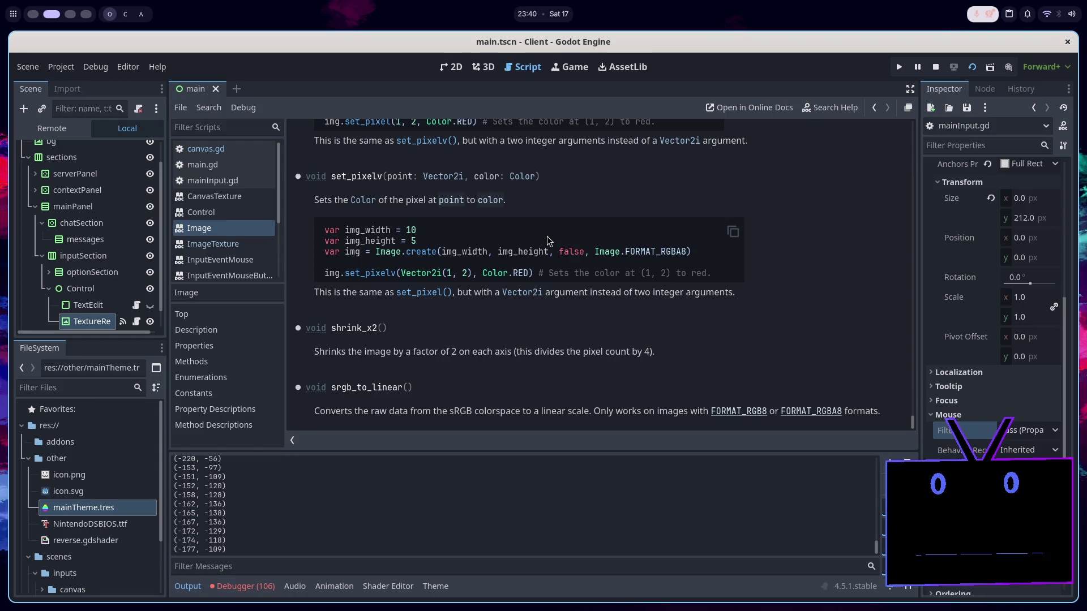
pyautogui.click(258, 153)
pyautogui.doubleClick(559, 356)
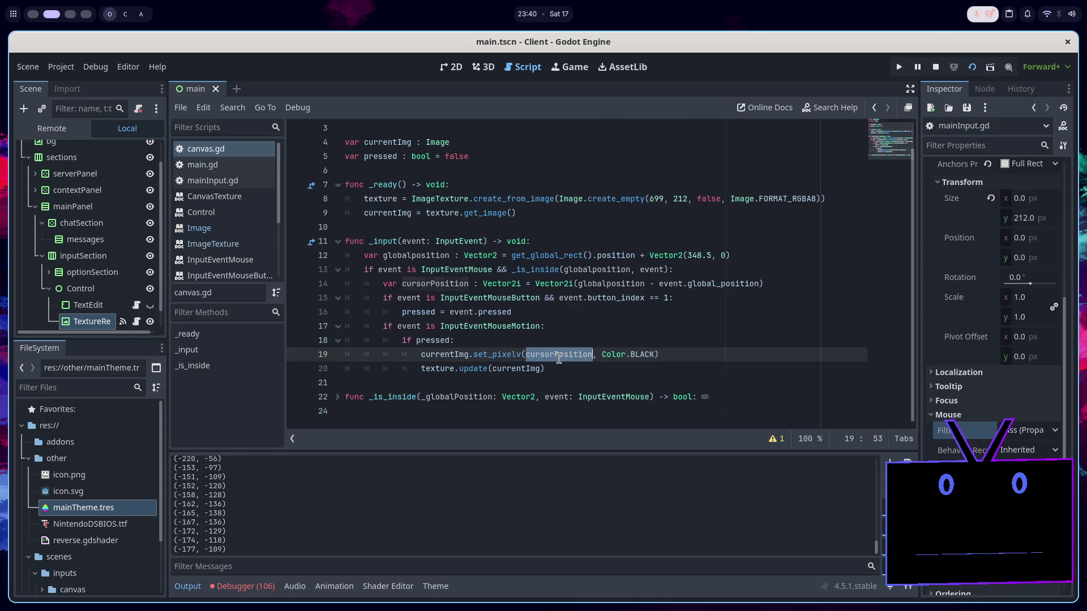
# Add print(cursorPosition) under 'if pressed:' and rerun the game to log cursor positions
pyautogui.click(972, 67)
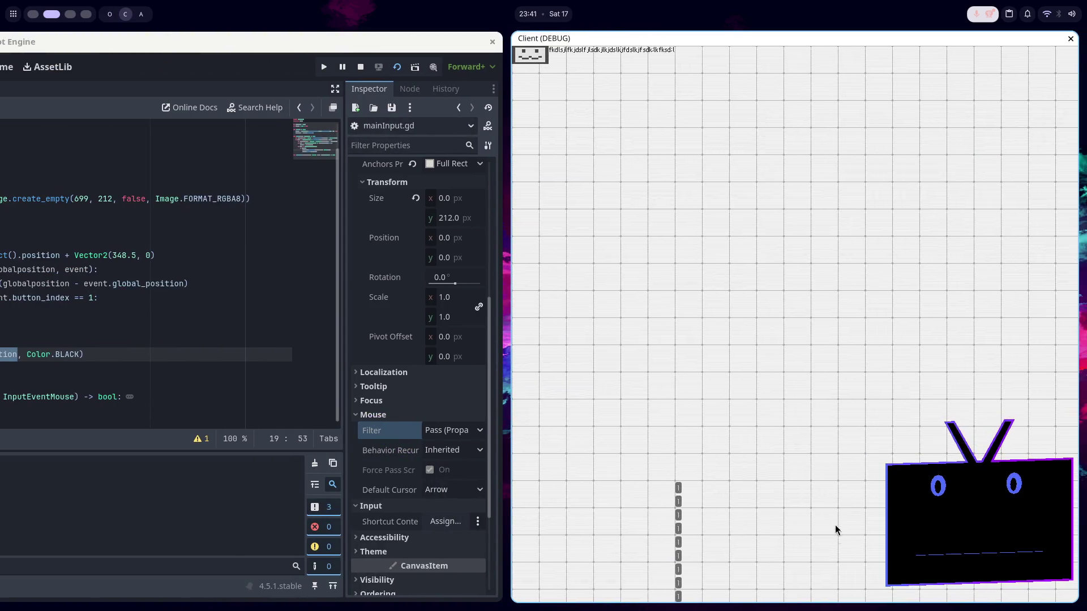
pyautogui.press('F8')
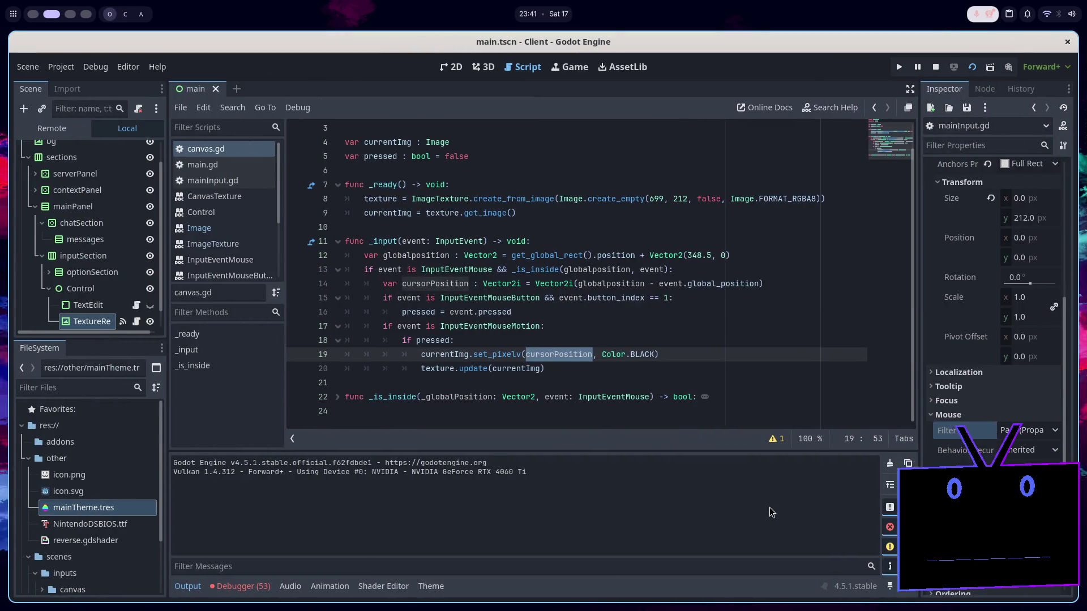
pyautogui.click(484, 340)
pyautogui.press('Return')
pyautogui.write('pri')
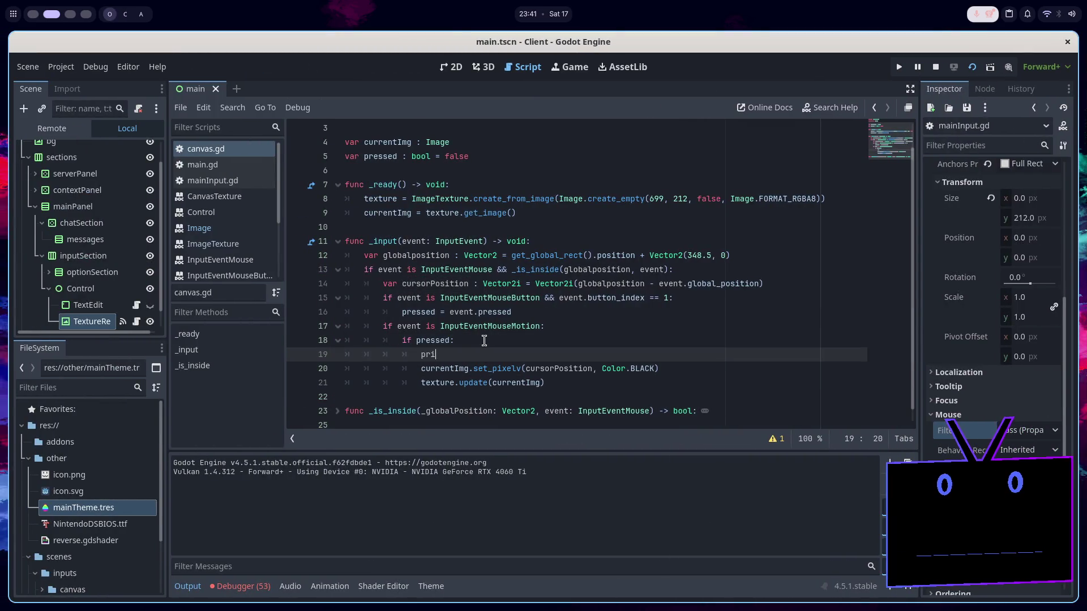
pyautogui.write('nt(currentImg')
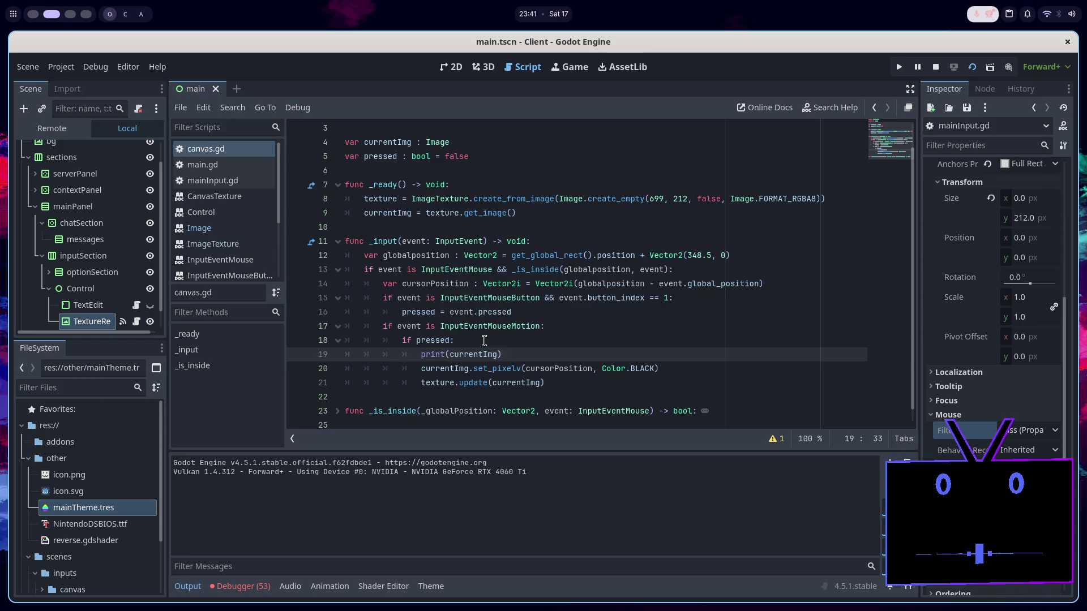
pyautogui.hotkey('ctrl', 'z')
pyautogui.write('o')
pyautogui.press('Return')
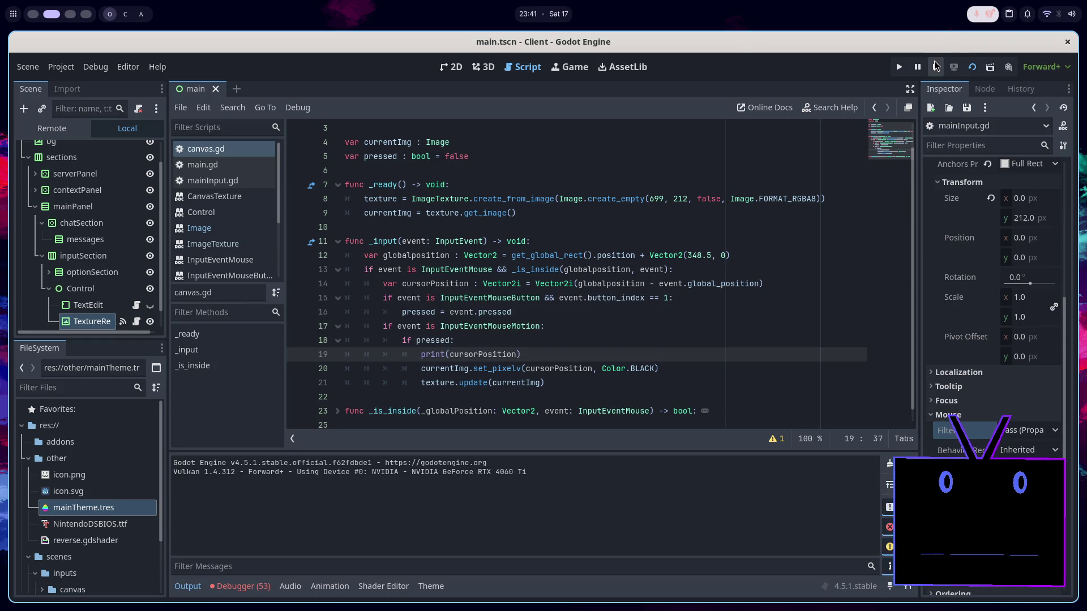
pyautogui.click(970, 68)
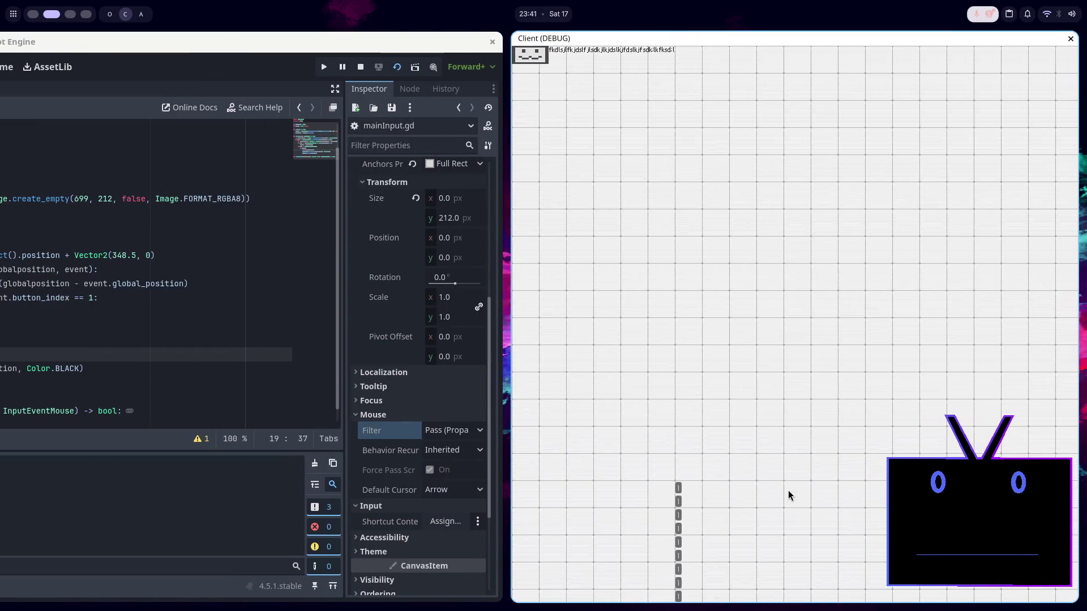
pyautogui.hotkey('alt', 'F4')
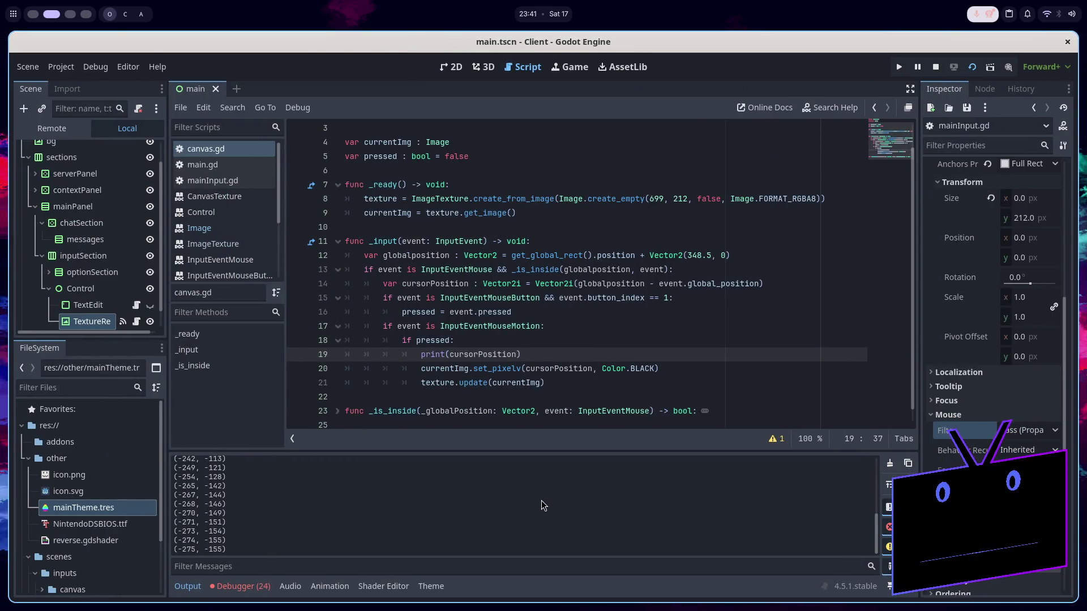
# Select event.global_position on line 14 after inspecting cursorPosition and globalposition
pyautogui.doubleClick(496, 355)
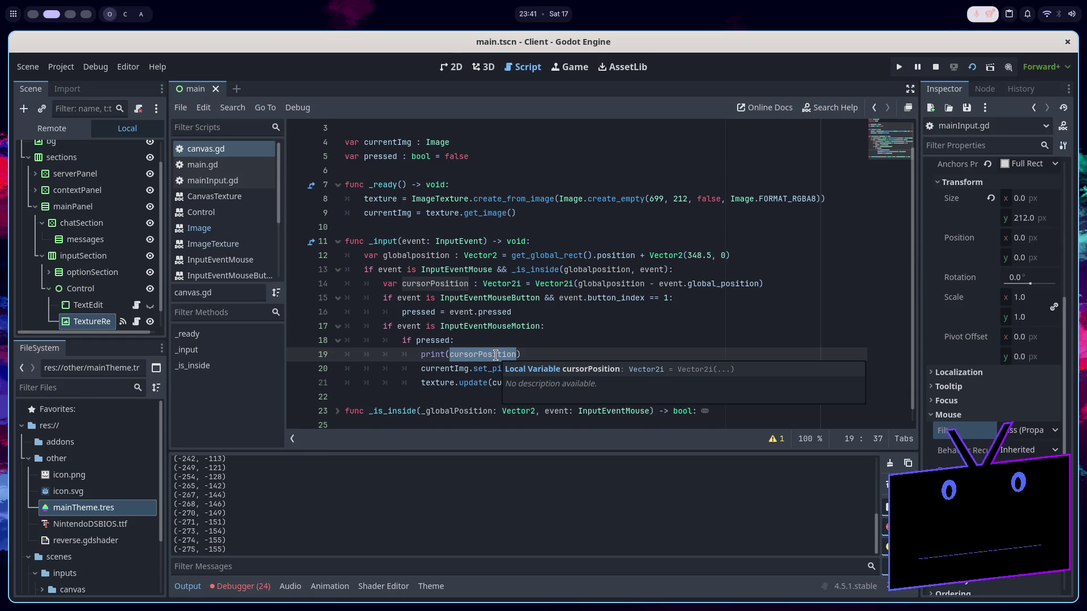
pyautogui.doubleClick(602, 287)
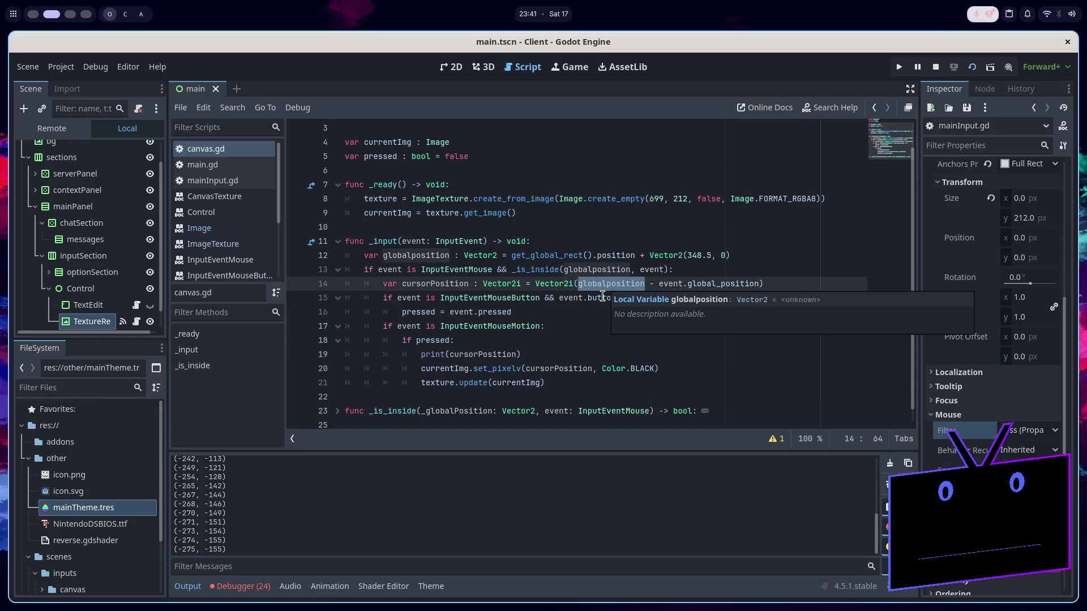
pyautogui.moveTo(760, 284); pyautogui.dragTo(660, 284)
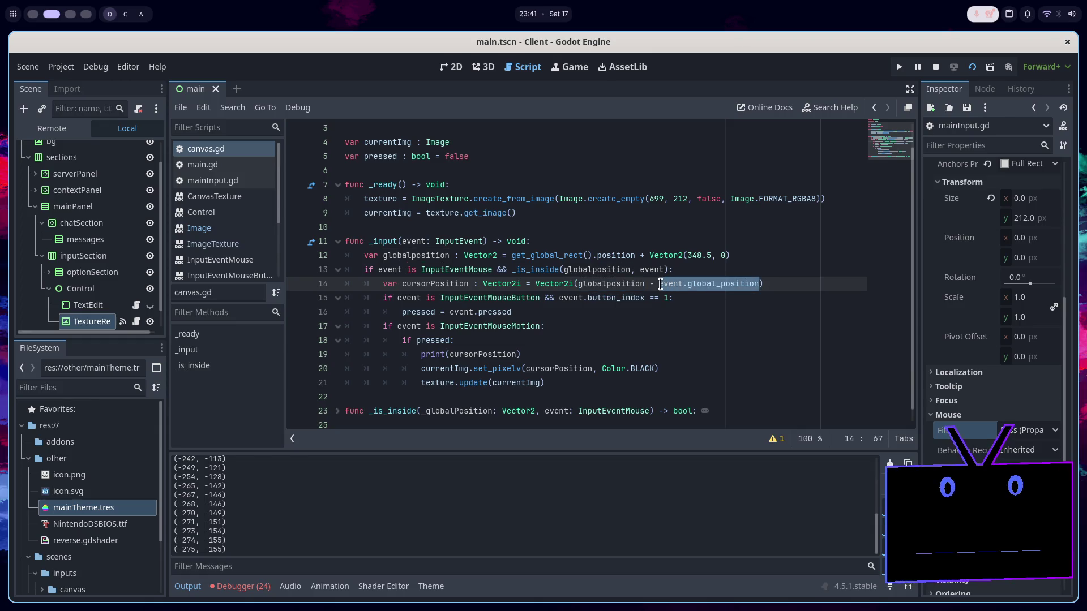
pyautogui.doubleClick(407, 283)
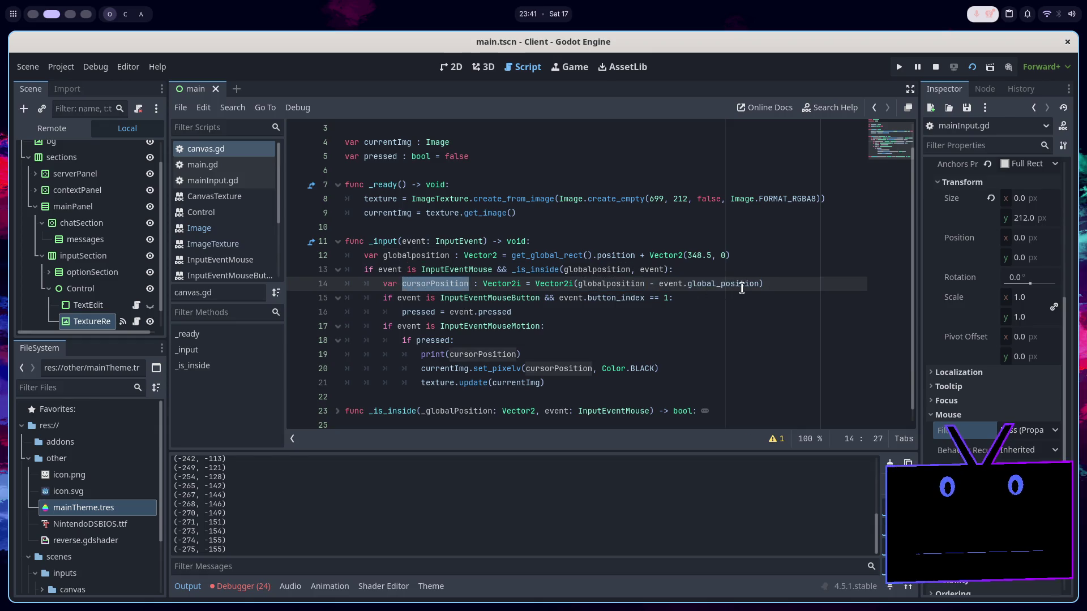
pyautogui.moveTo(760, 283); pyautogui.dragTo(656, 286)
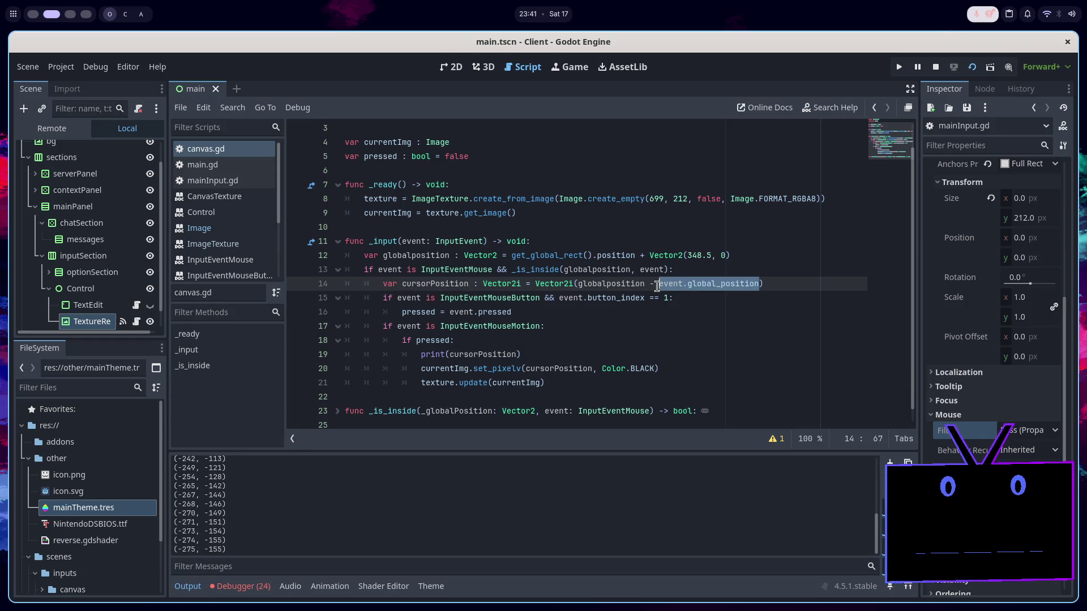
pyautogui.scroll(-1, 644, 320)
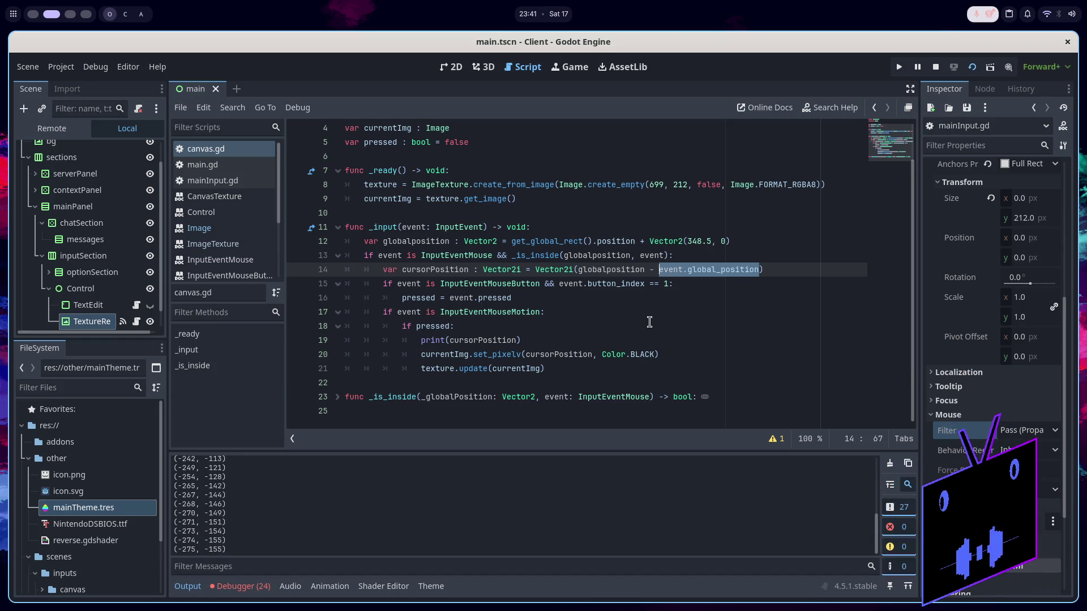
# Move event.global_position before '- globalposition', remove the leftover minus, and save canvas.gd
pyautogui.press('BackSpace')
pyautogui.write('event.global_position')
pyautogui.write('-')
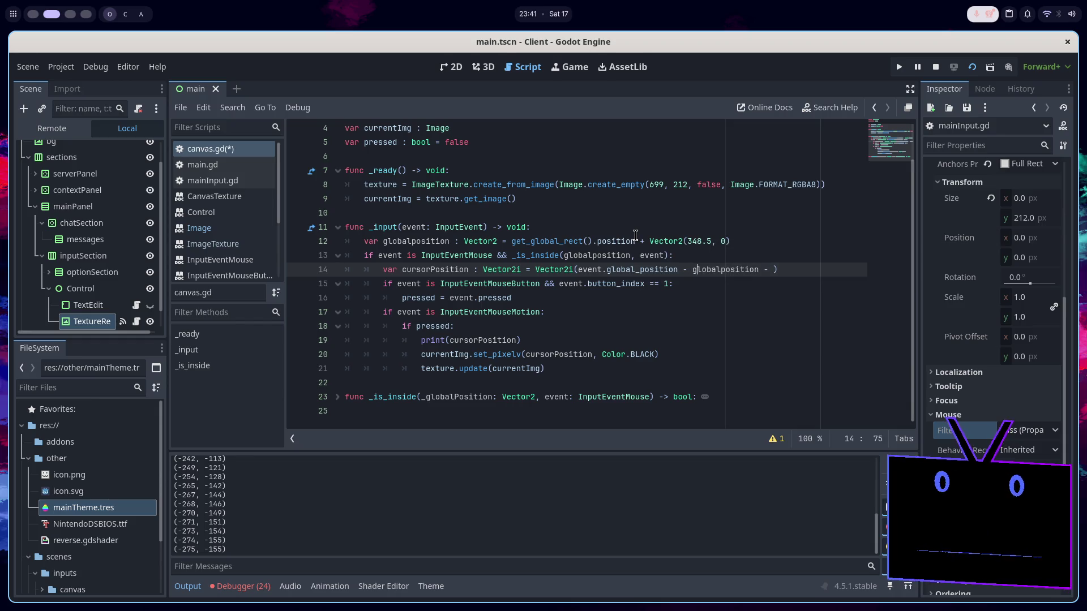
pyautogui.press('Right')
pyautogui.press('Right')
pyautogui.press('Right')
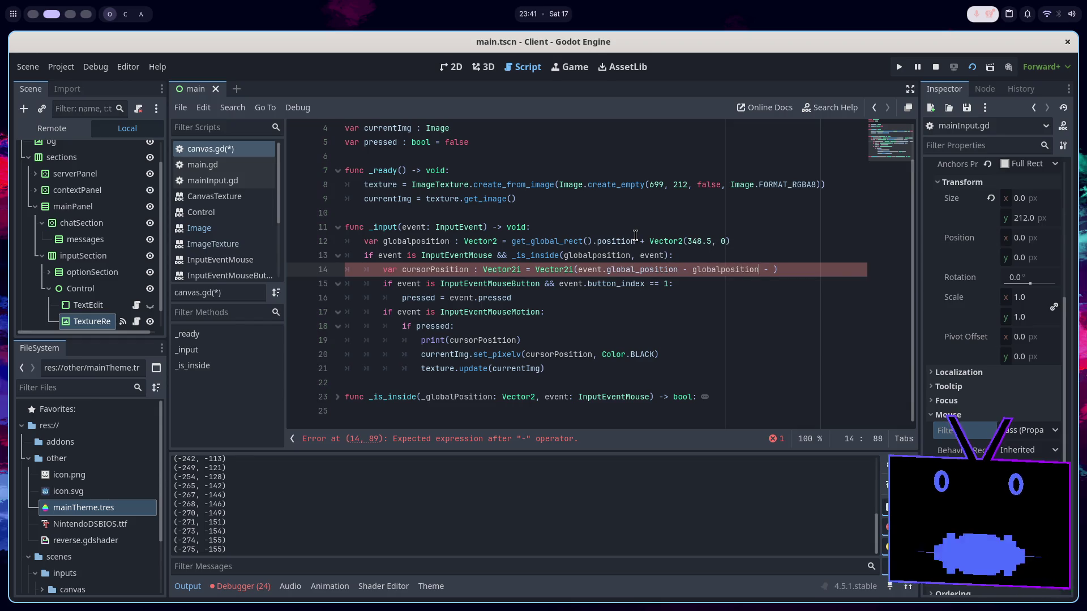
pyautogui.press('Delete')
pyautogui.hotkey('ctrl', 's')
# Relaunch the game with the fixed code and scribble several freehand loops on the client canvas
pyautogui.click(936, 66)
pyautogui.click(971, 67)
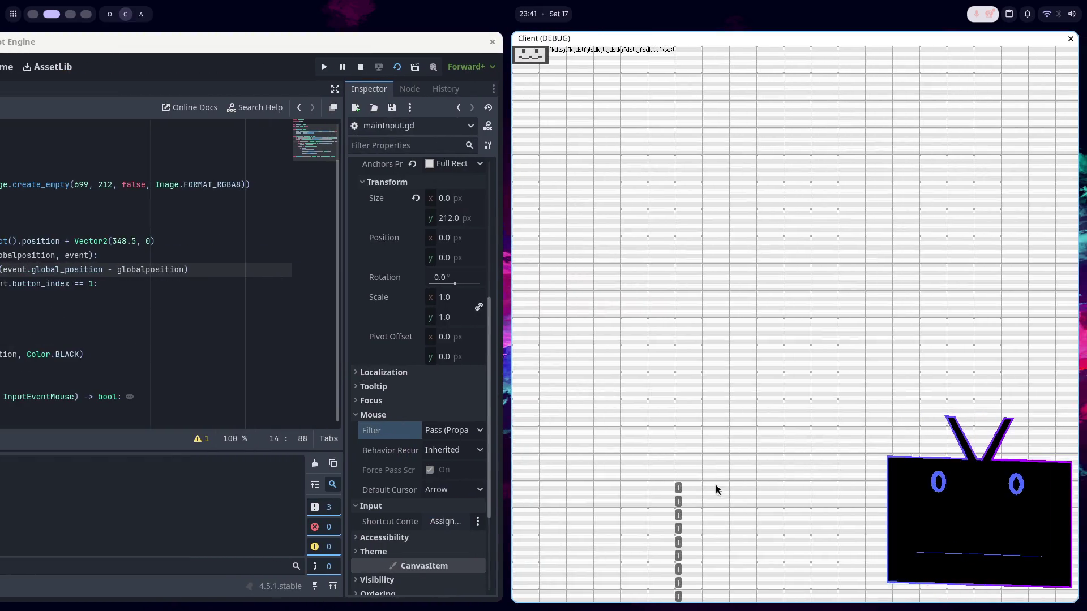
pyautogui.moveTo(731, 519)
pyautogui.mouseDown()
pyautogui.moveTo(781, 534)
pyautogui.moveTo(837, 531)
pyautogui.mouseUp()
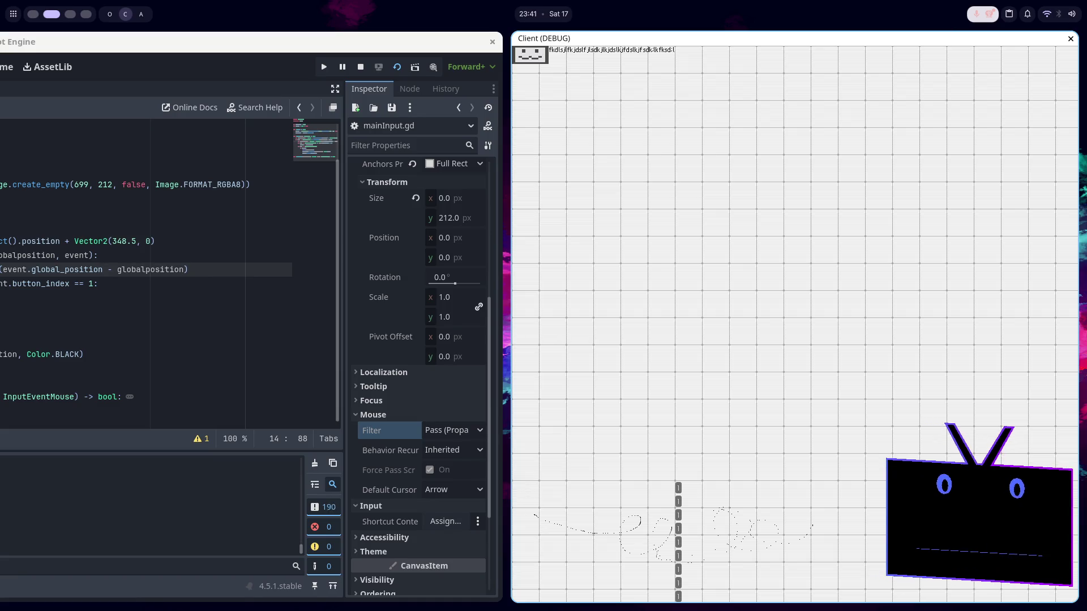
pyautogui.moveTo(821, 537)
pyautogui.mouseDown()
pyautogui.moveTo(852, 509)
pyautogui.moveTo(809, 546)
pyautogui.moveTo(787, 543)
pyautogui.moveTo(823, 537)
pyautogui.mouseUp()
pyautogui.moveTo(736, 515)
pyautogui.mouseDown()
pyautogui.moveTo(770, 527)
pyautogui.moveTo(759, 552)
pyautogui.moveTo(713, 543)
pyautogui.moveTo(730, 513)
pyautogui.mouseUp()
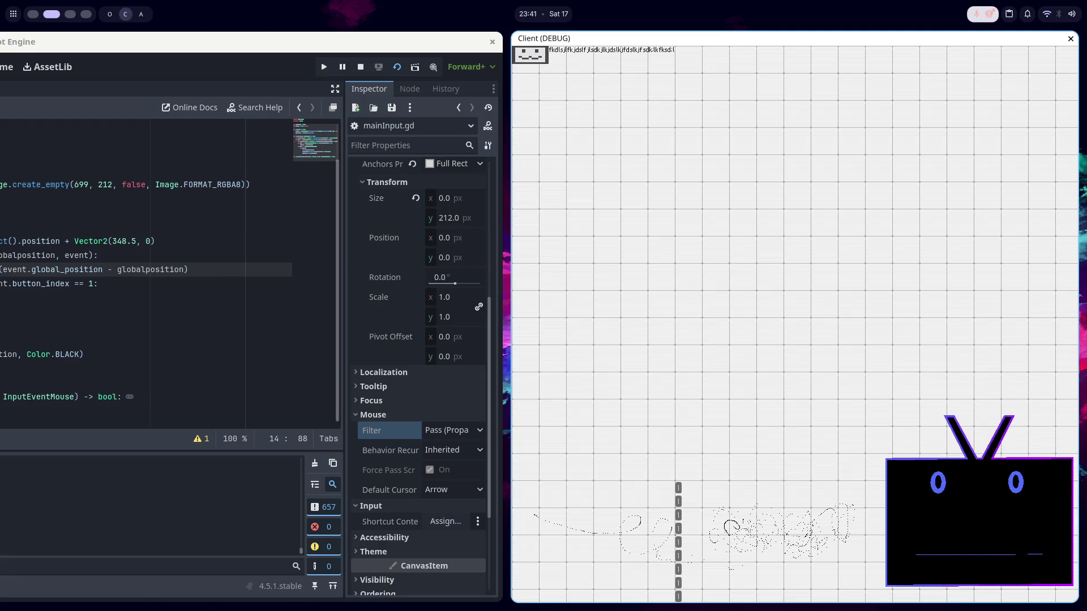
pyautogui.moveTo(736, 529)
pyautogui.mouseDown()
pyautogui.moveTo(784, 524)
pyautogui.moveTo(759, 535)
pyautogui.mouseUp()
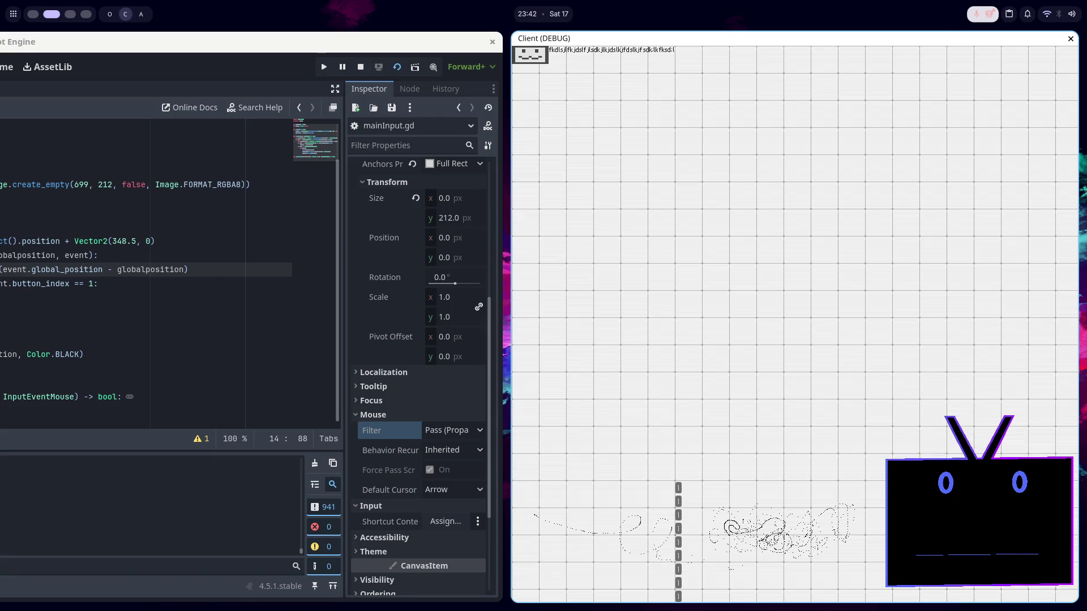
pyautogui.hotkey('alt', 'F4')
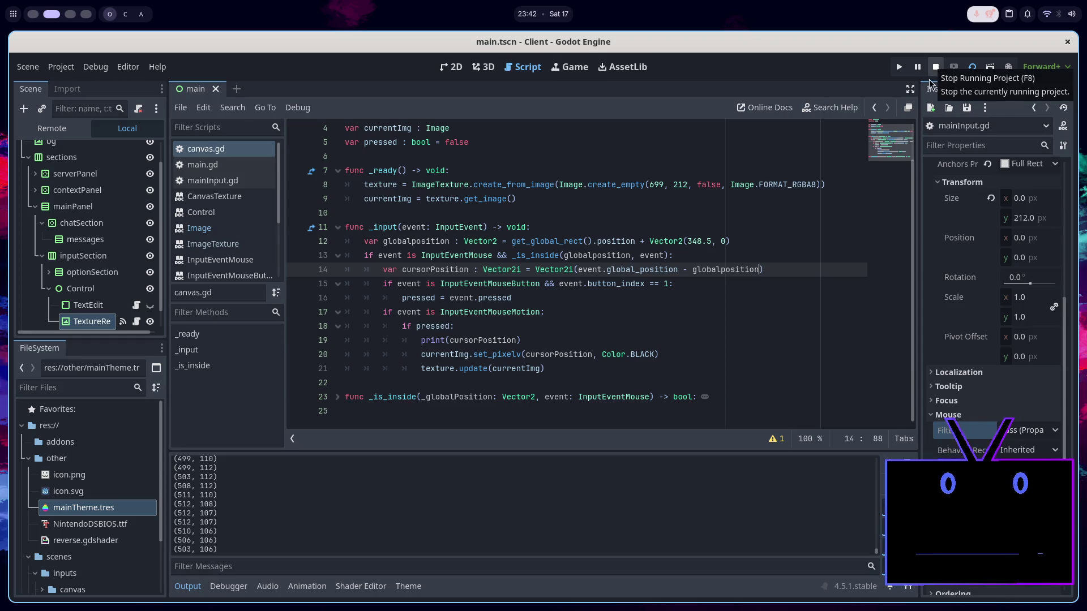
# Unfold the _is_inside function after checking the event parameter on line 13
pyautogui.doubleClick(604, 256)
pyautogui.doubleClick(651, 255)
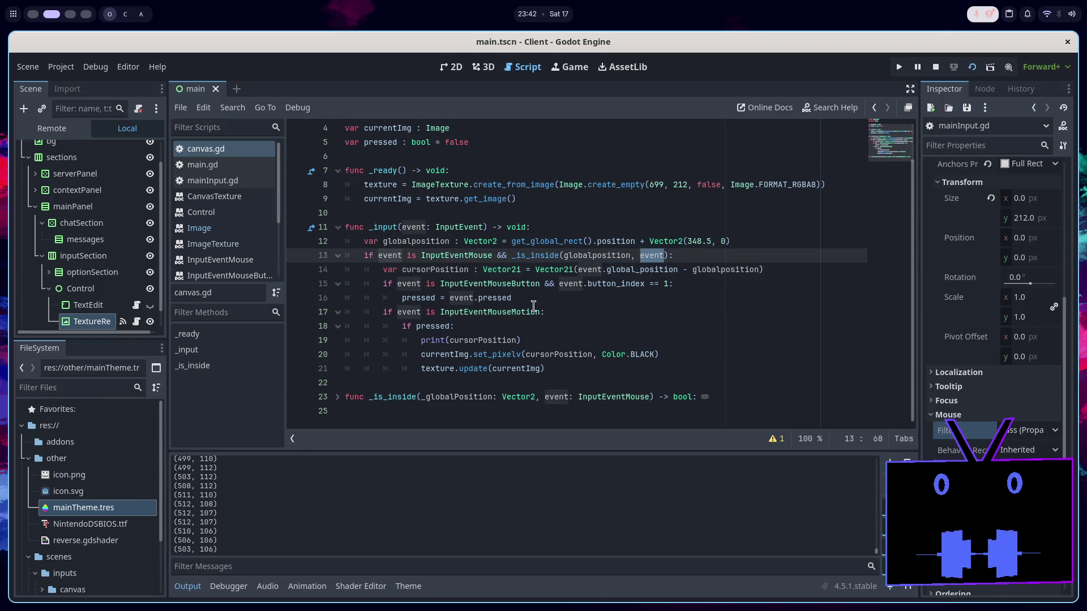
pyautogui.click(338, 396)
pyautogui.keyDown('shift'); pyautogui.click(347, 397); pyautogui.keyUp('shift')
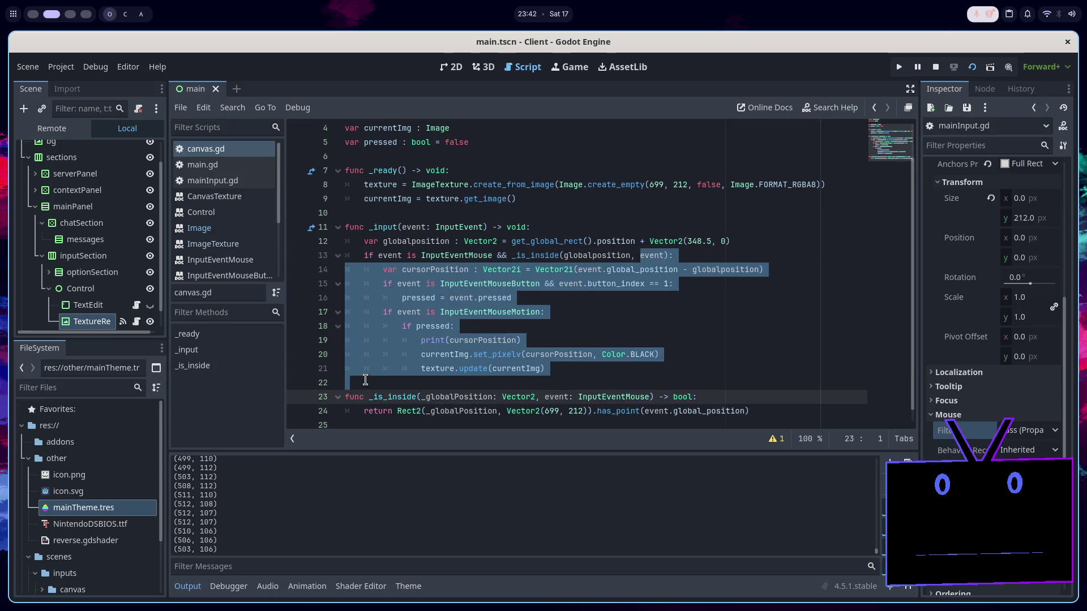
pyautogui.scroll(-1, 366, 379)
pyautogui.click(497, 408)
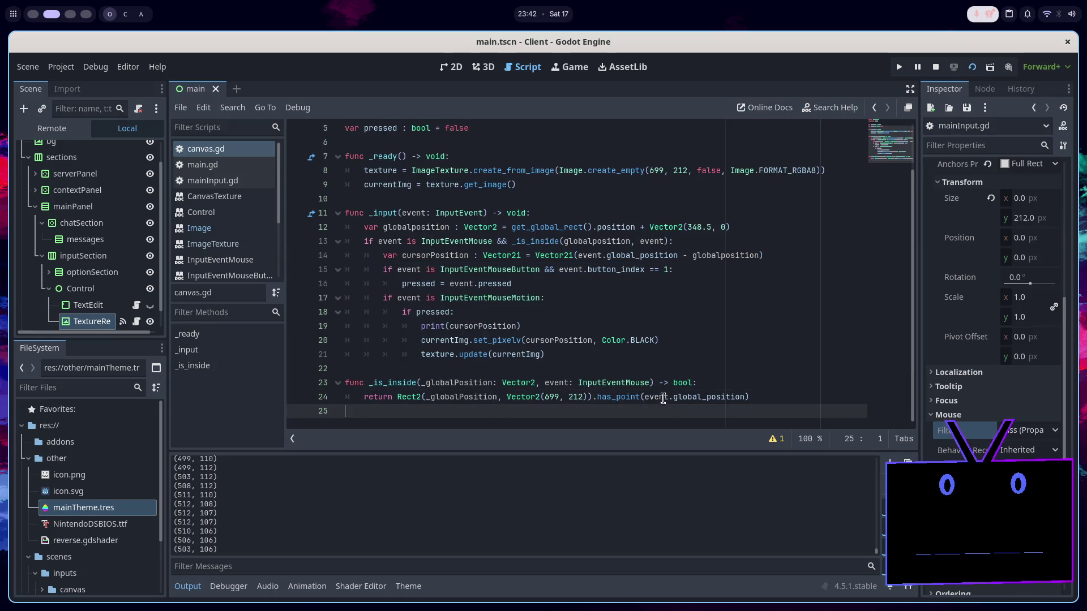
# Review global_position on line 14 and the mouse motion check, then stop the game
pyautogui.click(639, 253)
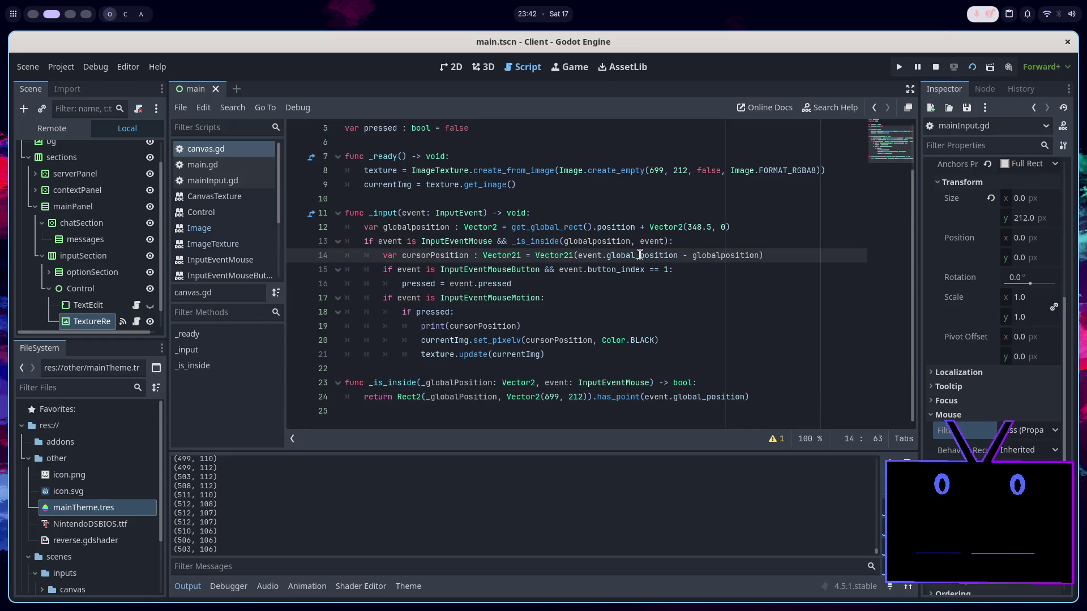
pyautogui.doubleClick(639, 255)
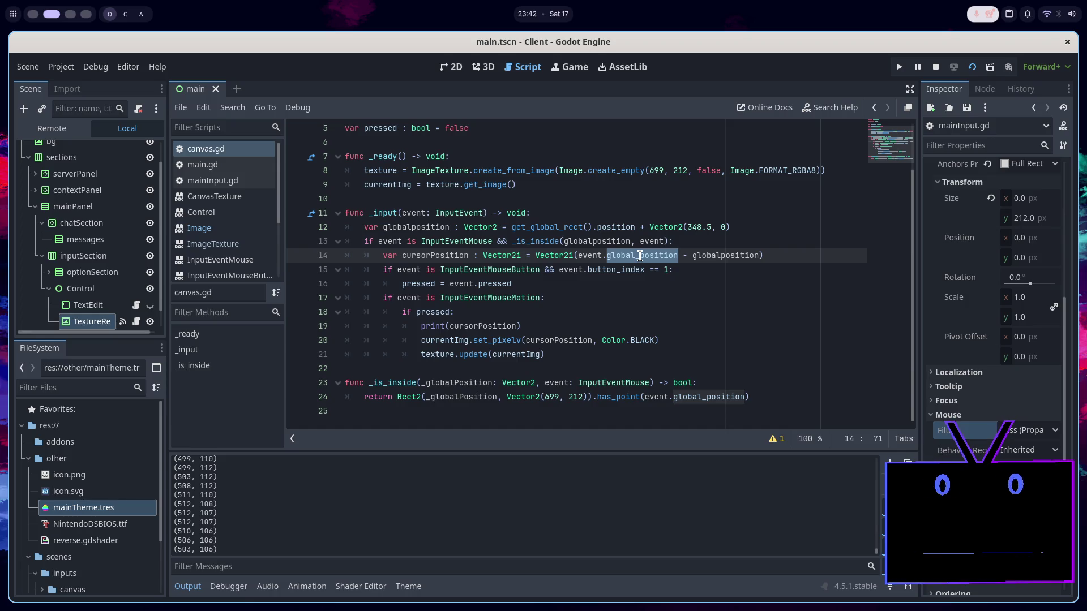
pyautogui.click(533, 255)
pyautogui.press('Down')
pyautogui.press('Down')
pyautogui.press('Down')
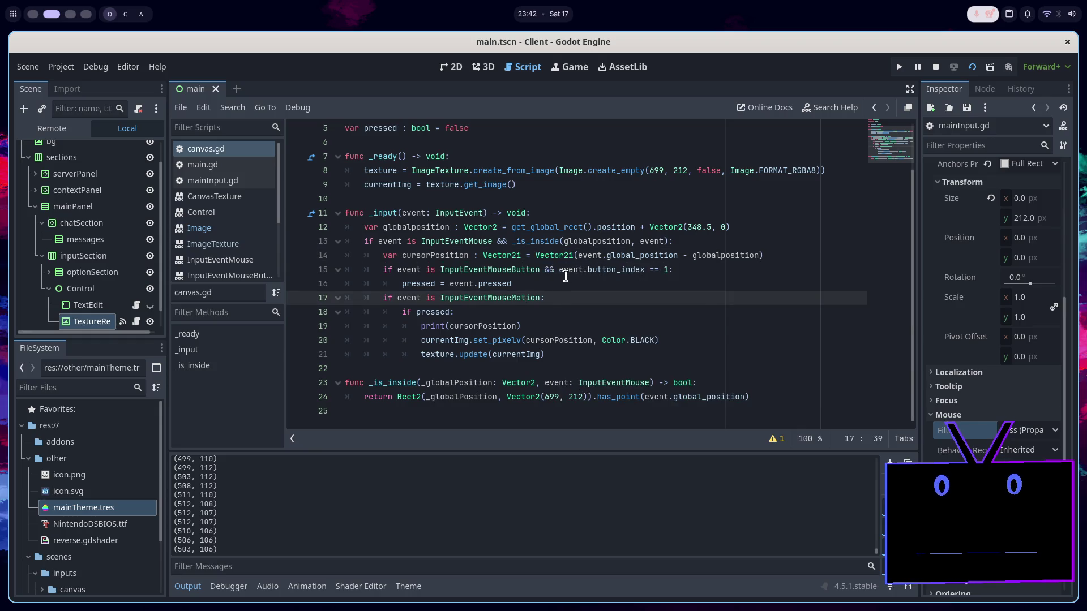
pyautogui.click(937, 68)
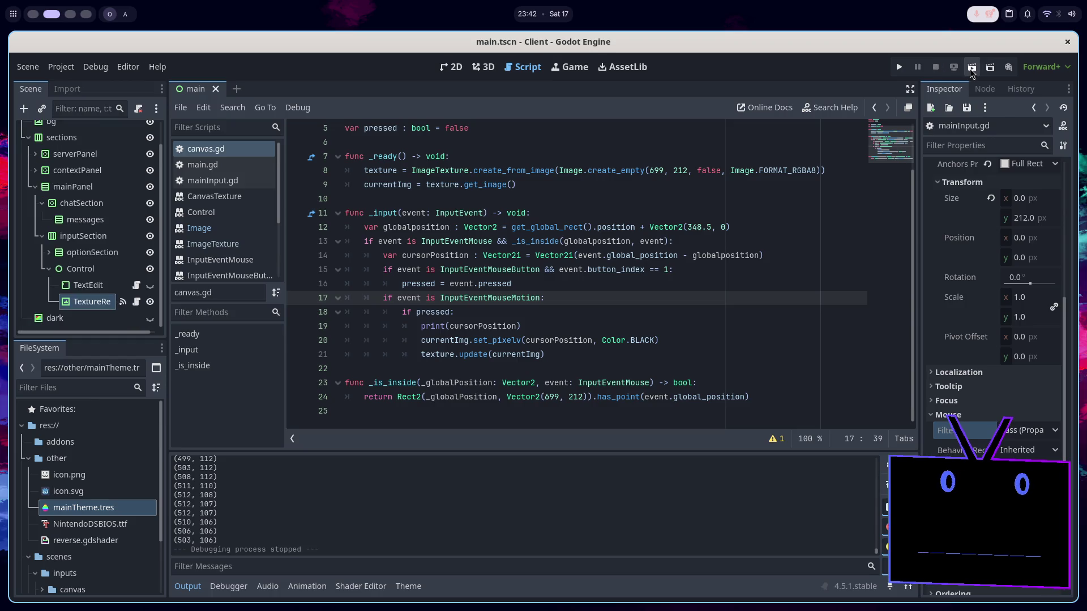
# Relaunch the game with the latest script and close the client window again
pyautogui.click(971, 72)
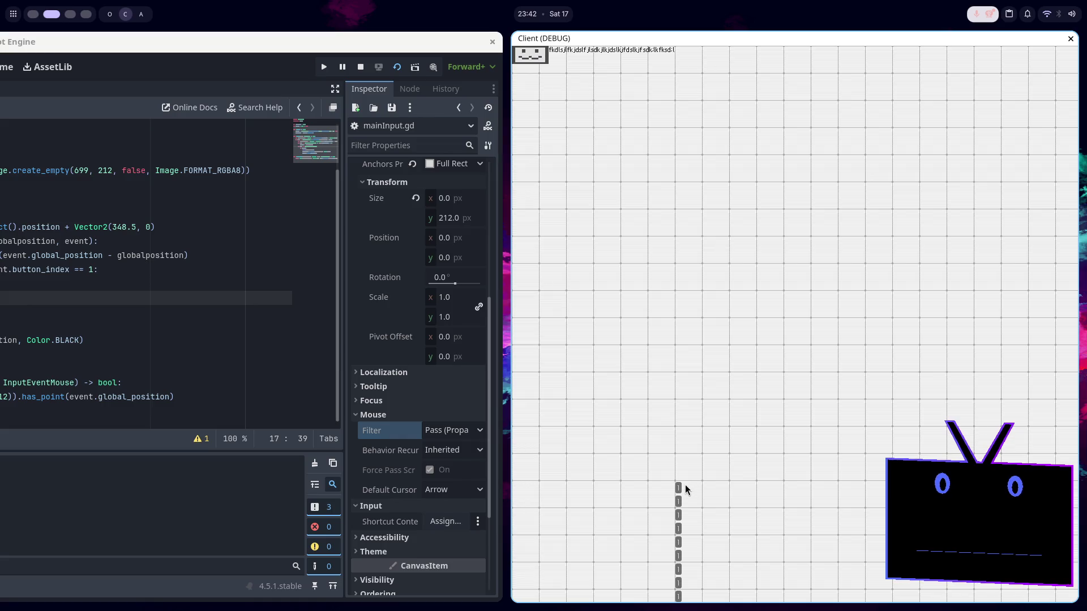
pyautogui.press('F8')
pyautogui.press('F5')
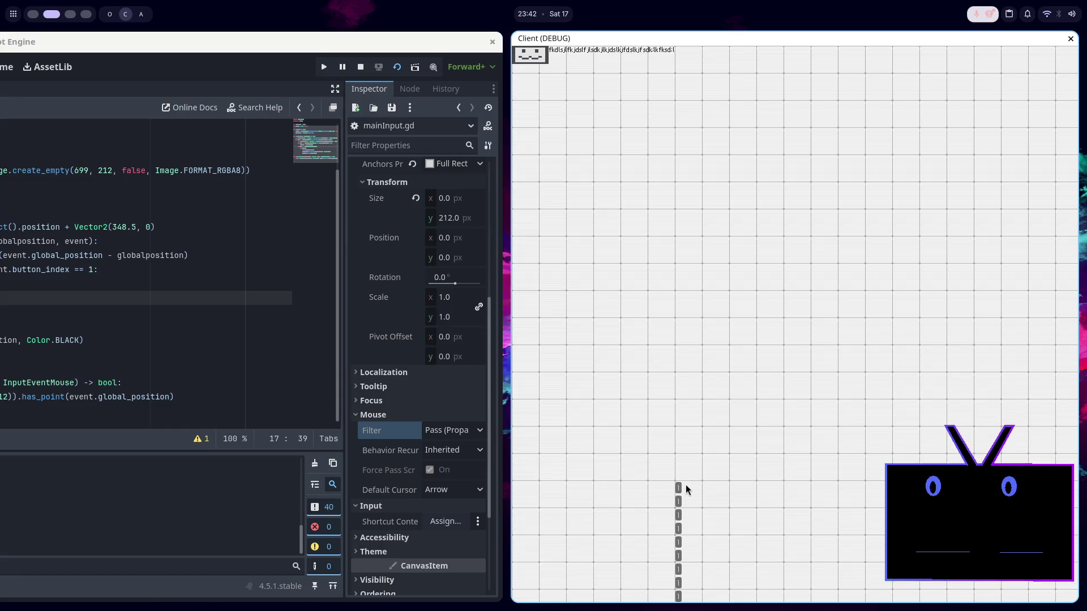
pyautogui.press('F8')
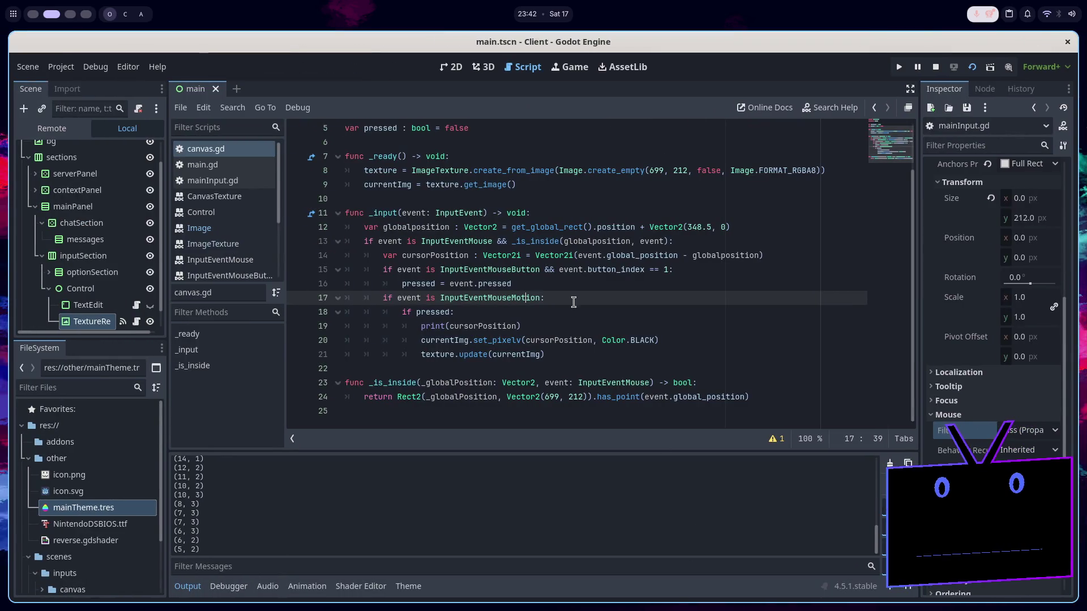
# Inspect InputEventMouseMotion, cursorPosition and texture in canvas.gd, then switch to the 2D view
pyautogui.doubleClick(502, 293)
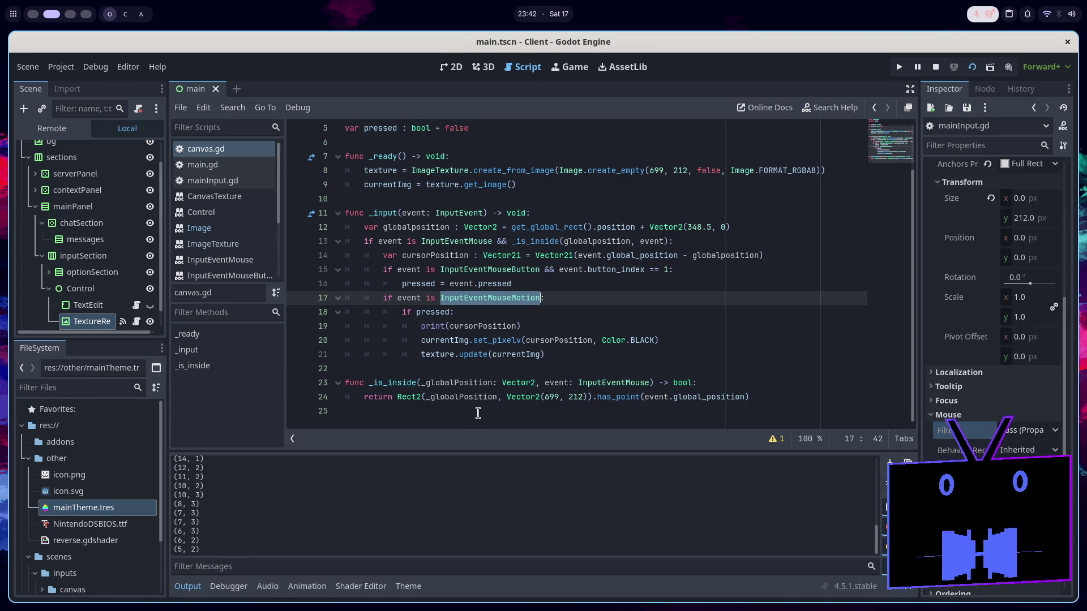
pyautogui.doubleClick(485, 327)
pyautogui.click(498, 344)
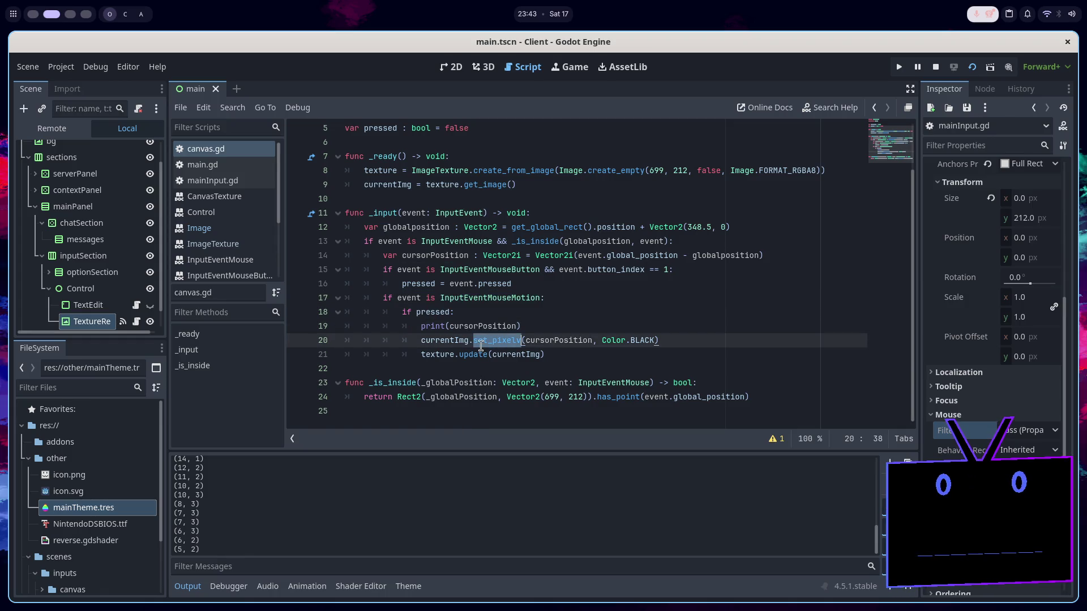
pyautogui.doubleClick(450, 340)
pyautogui.doubleClick(449, 355)
pyautogui.click(450, 355)
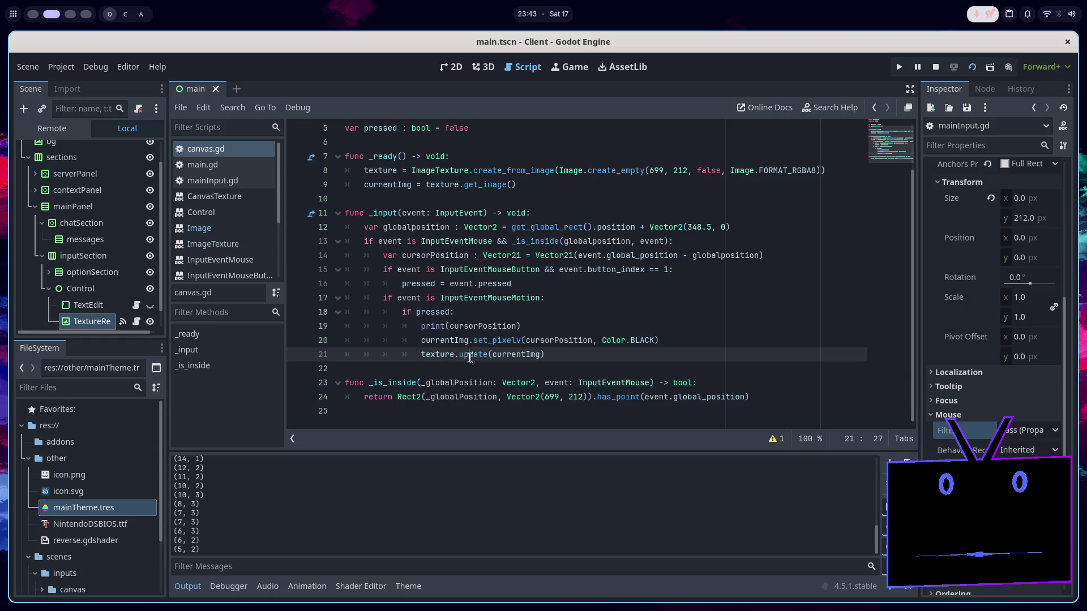
pyautogui.click(452, 67)
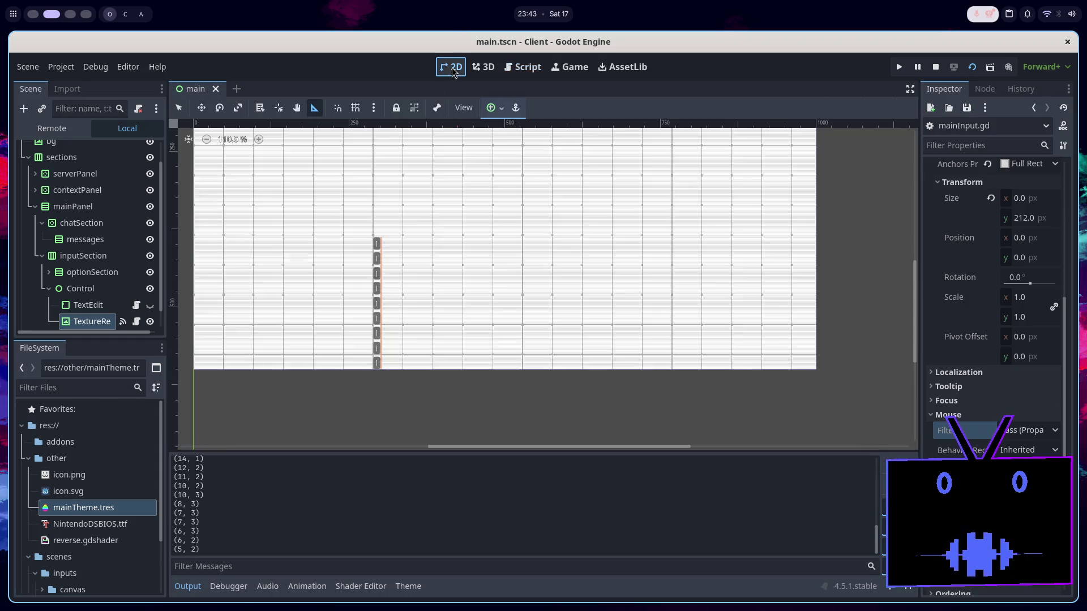
# Give the TextureRect the icon.svg texture and anchor it Full Rect, then Top Left
pyautogui.scroll(5, 954, 247)
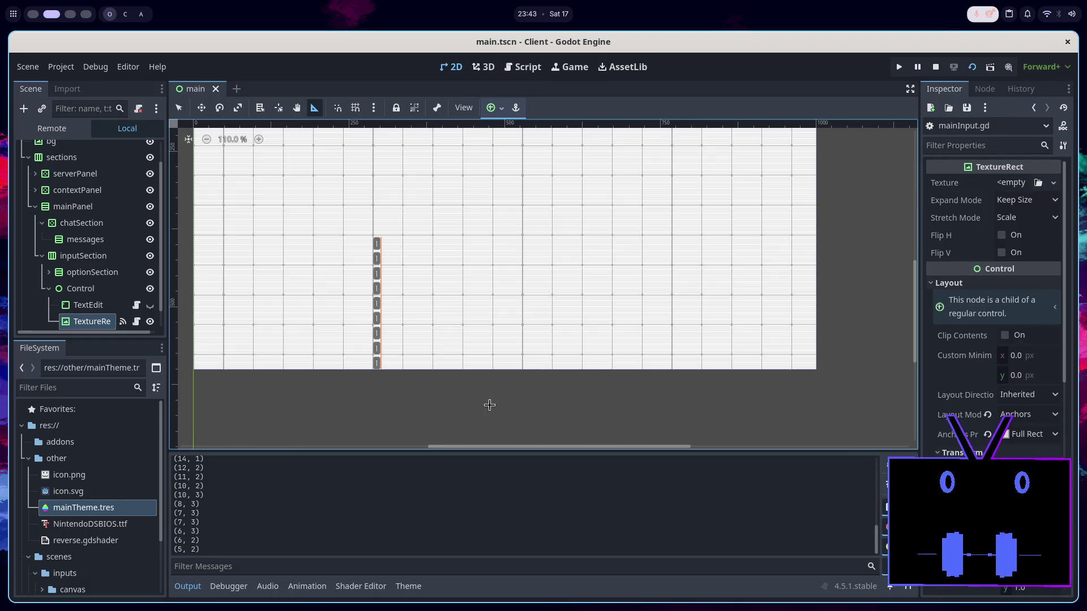
pyautogui.moveTo(68, 491)
pyautogui.mouseDown()
pyautogui.moveTo(433, 448)
pyautogui.moveTo(1024, 180)
pyautogui.mouseUp()
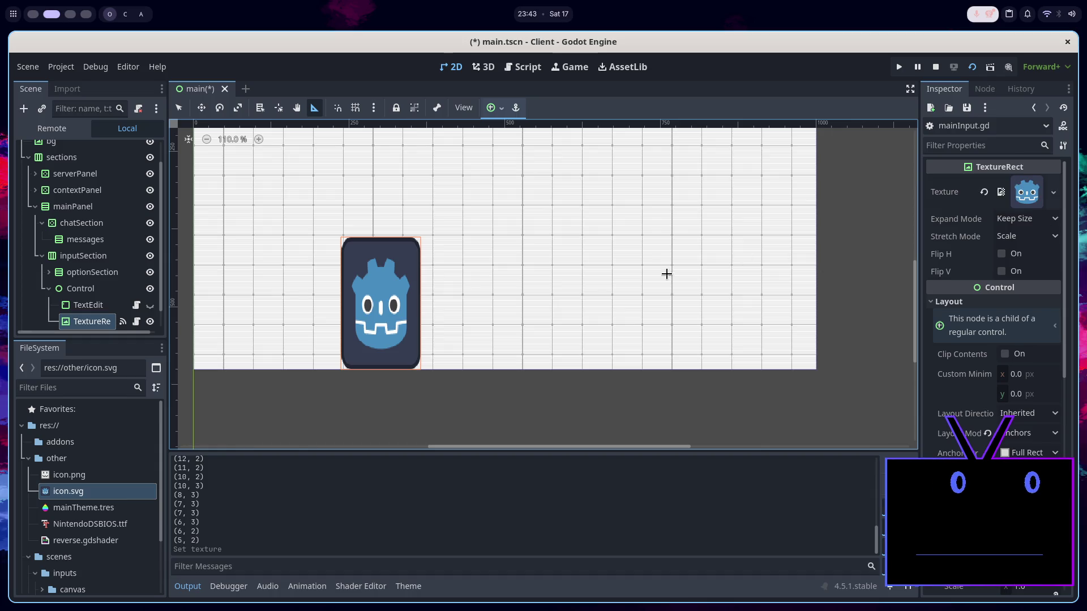
pyautogui.click(497, 108)
pyautogui.click(560, 212)
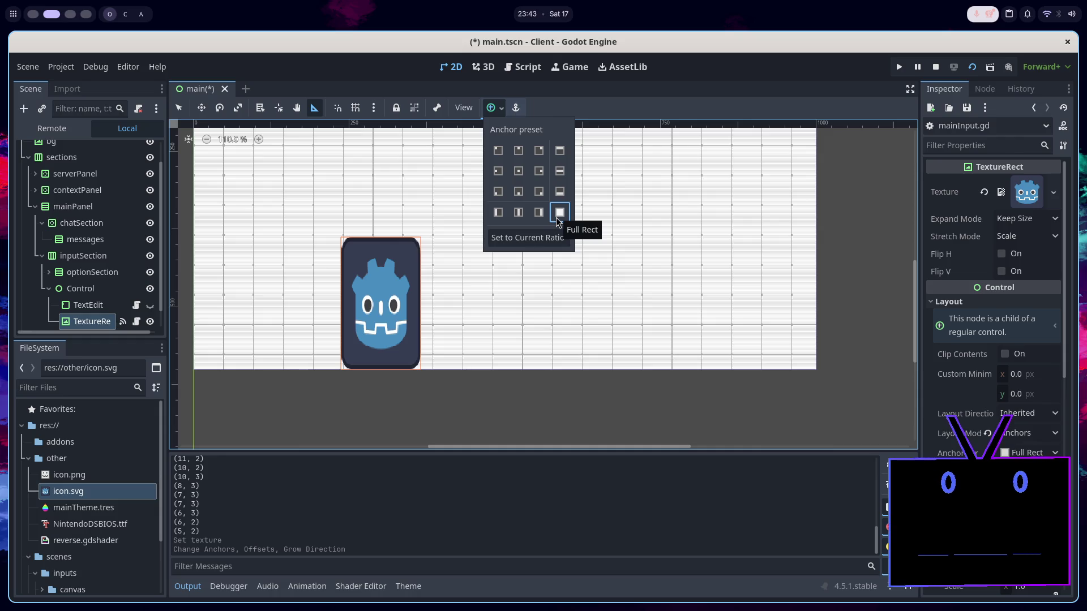
pyautogui.click(500, 152)
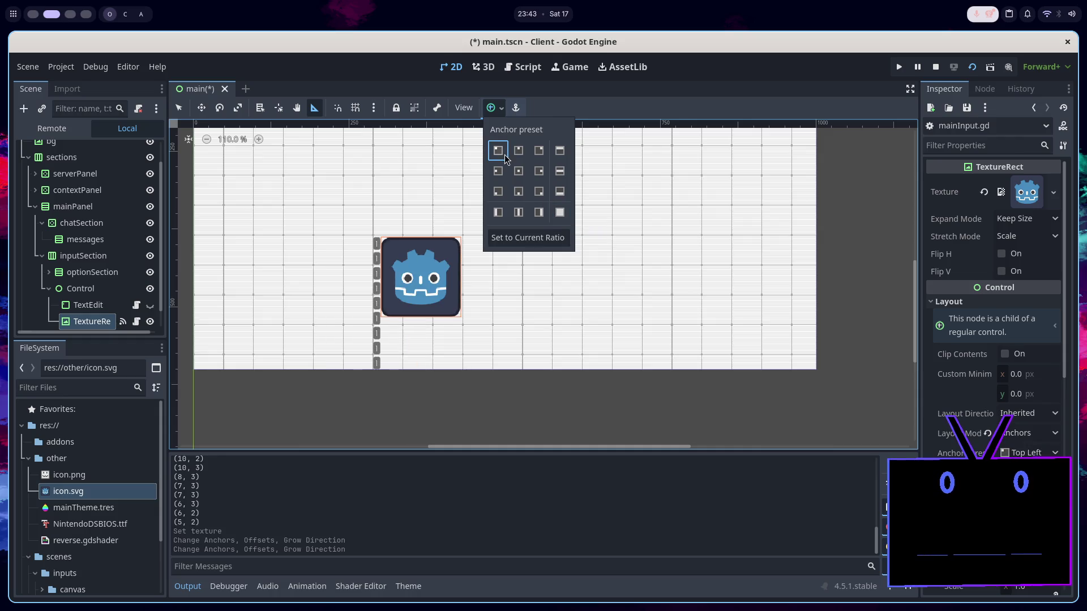
pyautogui.click(565, 105)
# Clear the TextureRect's test texture and launch the client scene
pyautogui.scroll(5, 396, 297)
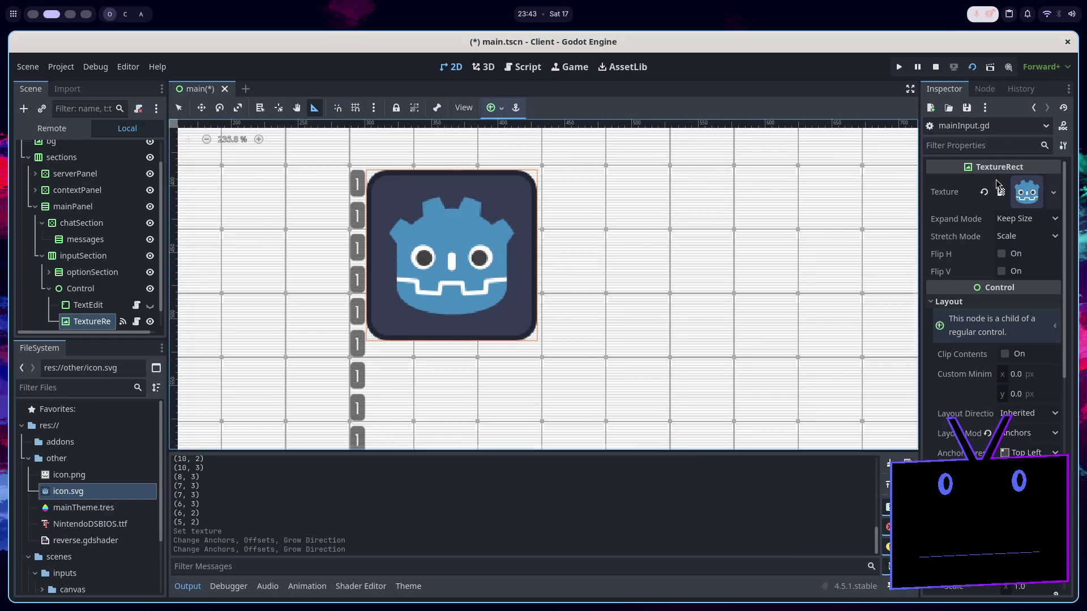
pyautogui.click(935, 67)
pyautogui.click(969, 67)
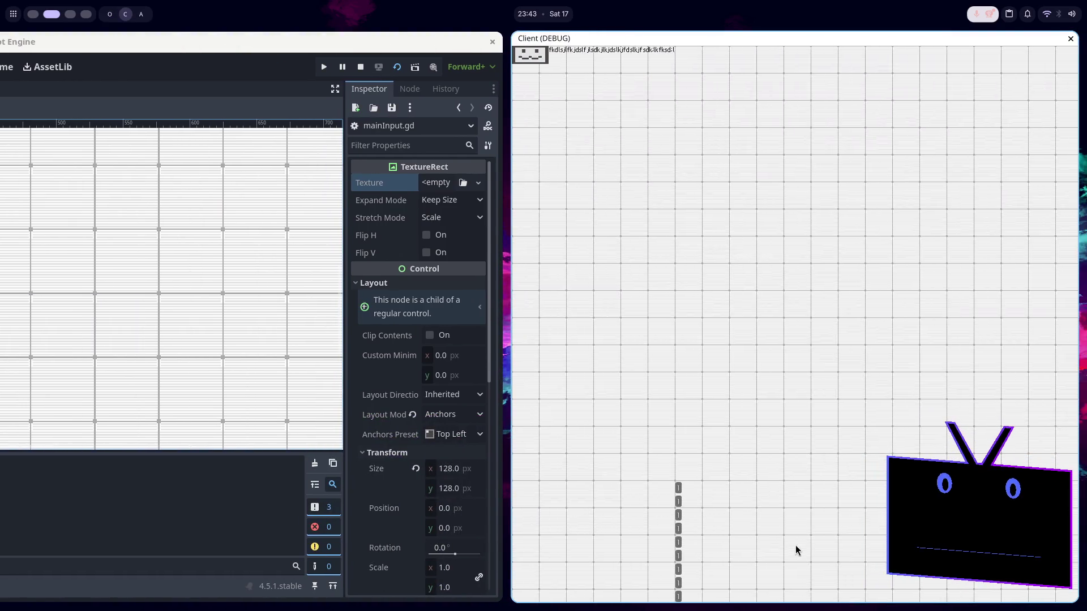
# Draw three freehand test strokes in the client's drawing area, then close the client
pyautogui.moveTo(730, 518)
pyautogui.mouseDown()
pyautogui.moveTo(788, 498)
pyautogui.moveTo(849, 524)
pyautogui.mouseUp()
pyautogui.moveTo(781, 512); pyautogui.dragTo(716, 512)
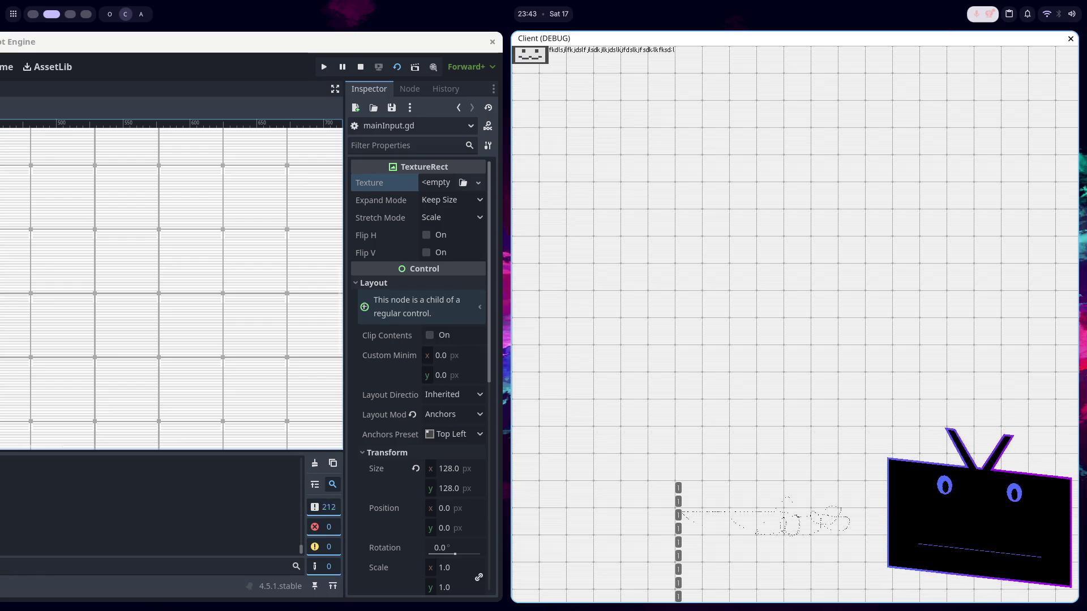
pyautogui.moveTo(854, 507)
pyautogui.mouseDown()
pyautogui.moveTo(770, 521)
pyautogui.moveTo(725, 543)
pyautogui.moveTo(716, 569)
pyautogui.mouseUp()
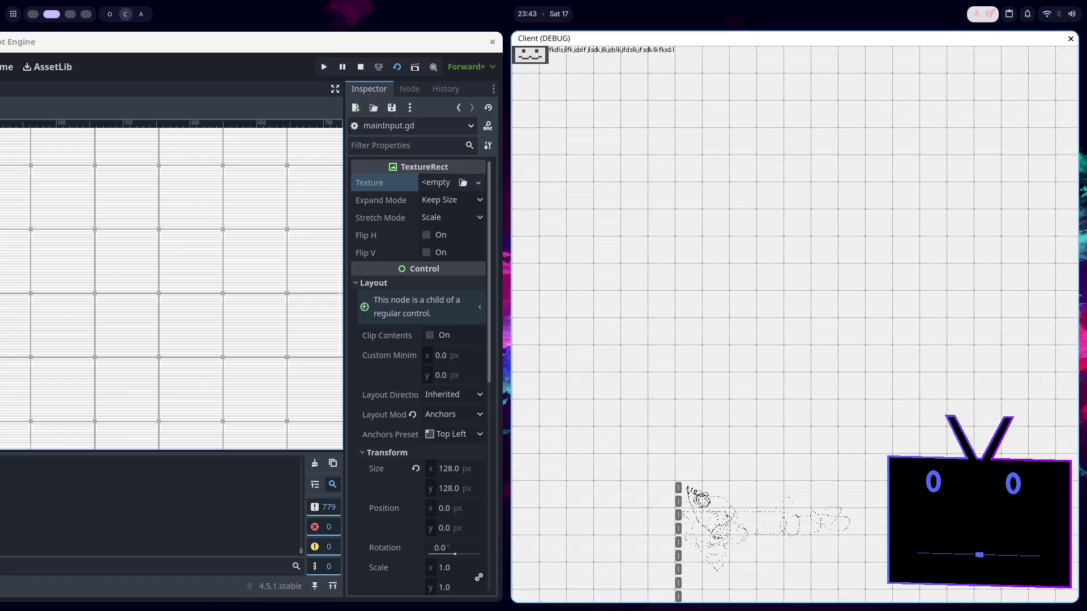
pyautogui.press('F8')
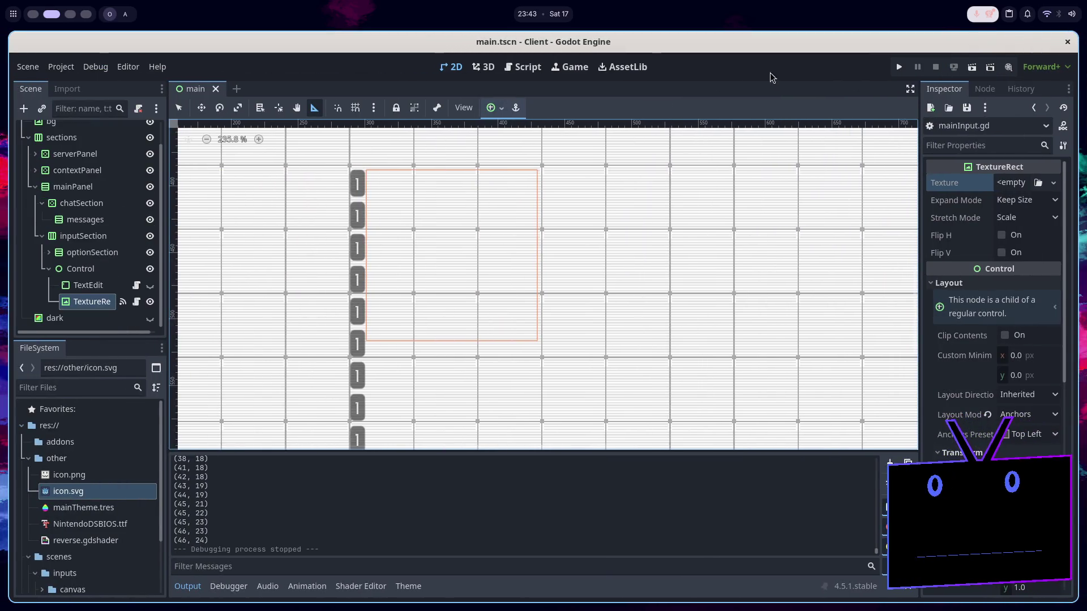
# Comment out '+ Vector2(348.5, 0)' on line 12 and test a stroke in the client
pyautogui.click(522, 67)
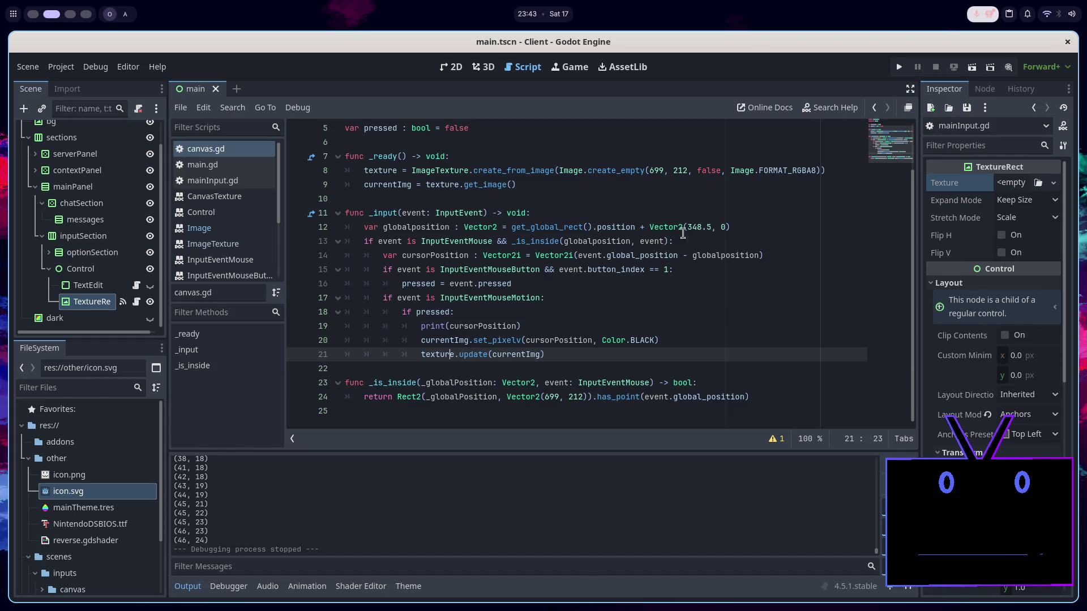
pyautogui.click(645, 228)
pyautogui.write('#')
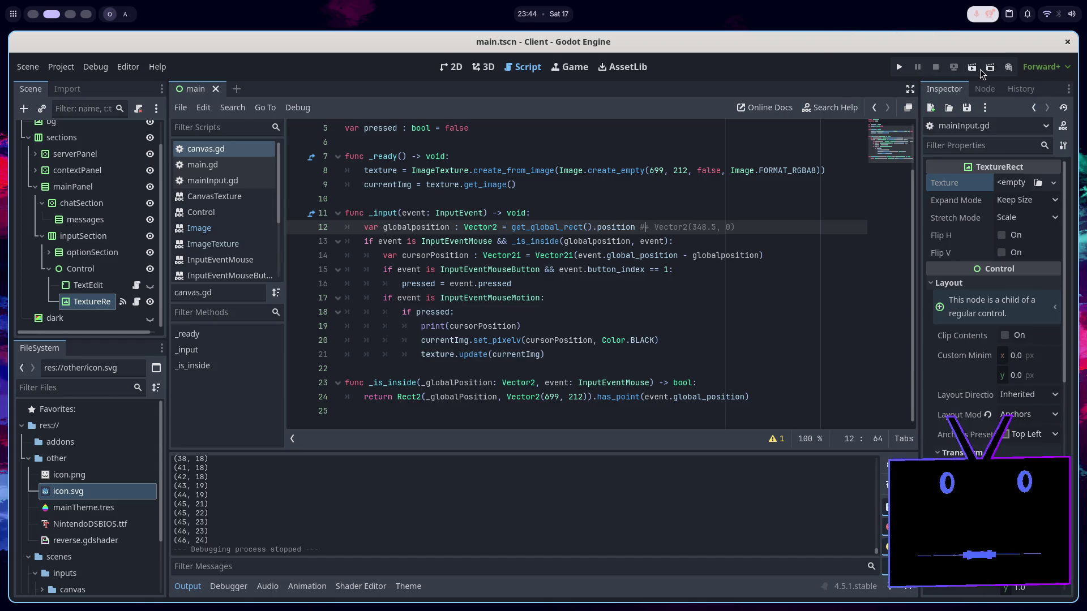
pyautogui.click(976, 69)
pyautogui.moveTo(742, 510); pyautogui.dragTo(705, 516)
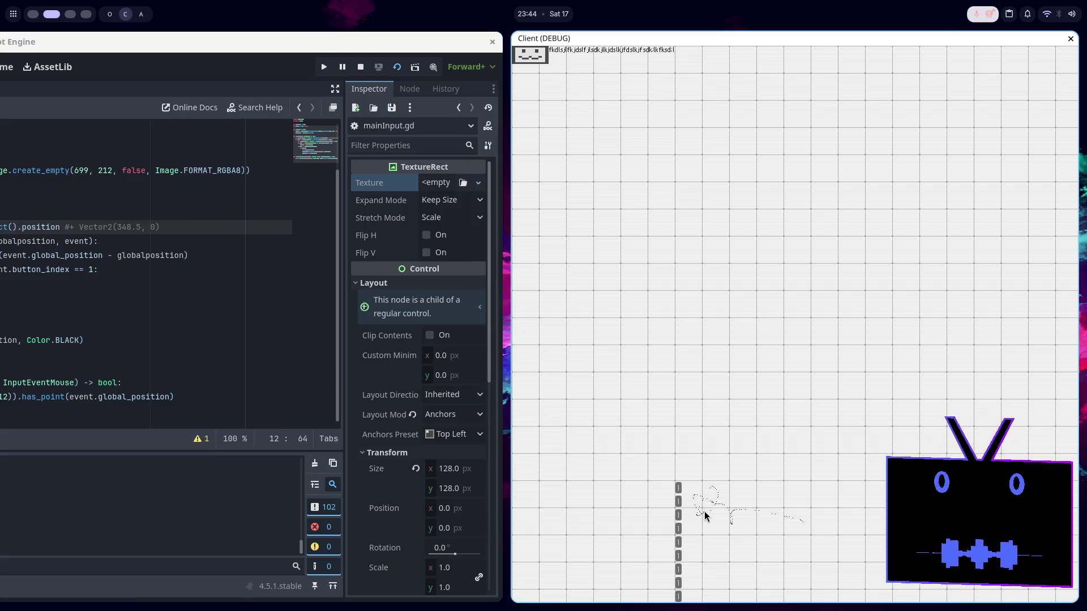
pyautogui.hotkey('alt', 'Tab')
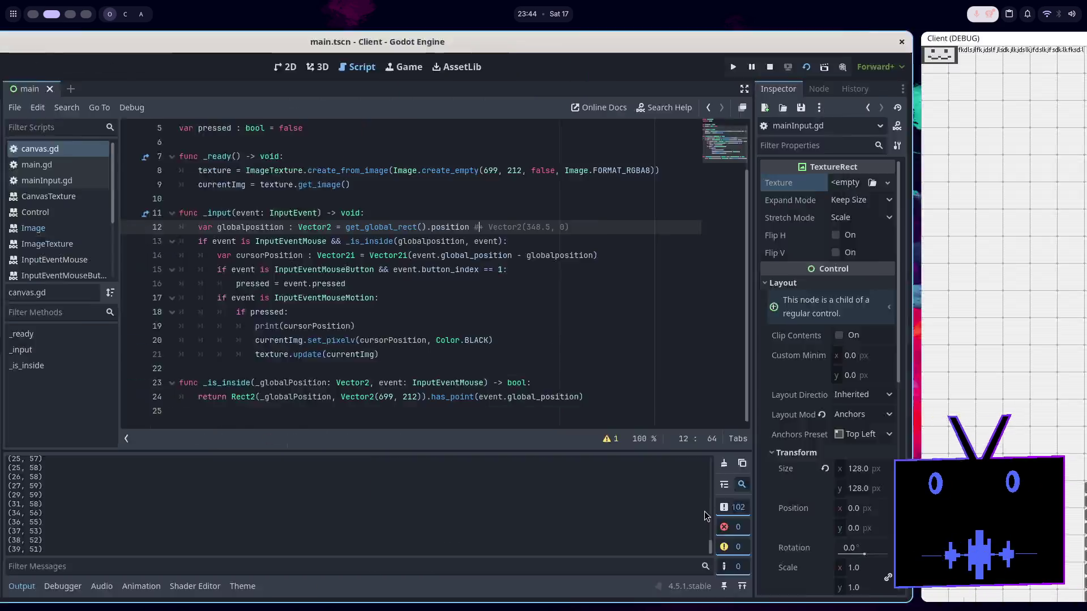
# Delete the commented-out offset from line 12 and return to the 2D view
pyautogui.moveTo(736, 227); pyautogui.dragTo(662, 224)
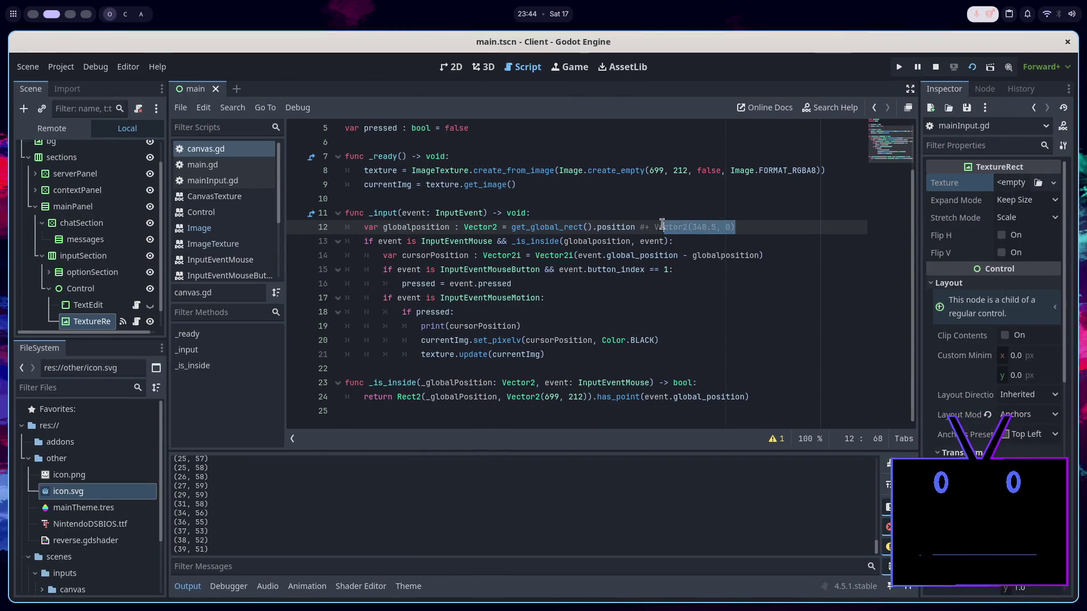
pyautogui.press('BackSpace')
pyautogui.press('BackSpace')
pyautogui.press('BackSpace')
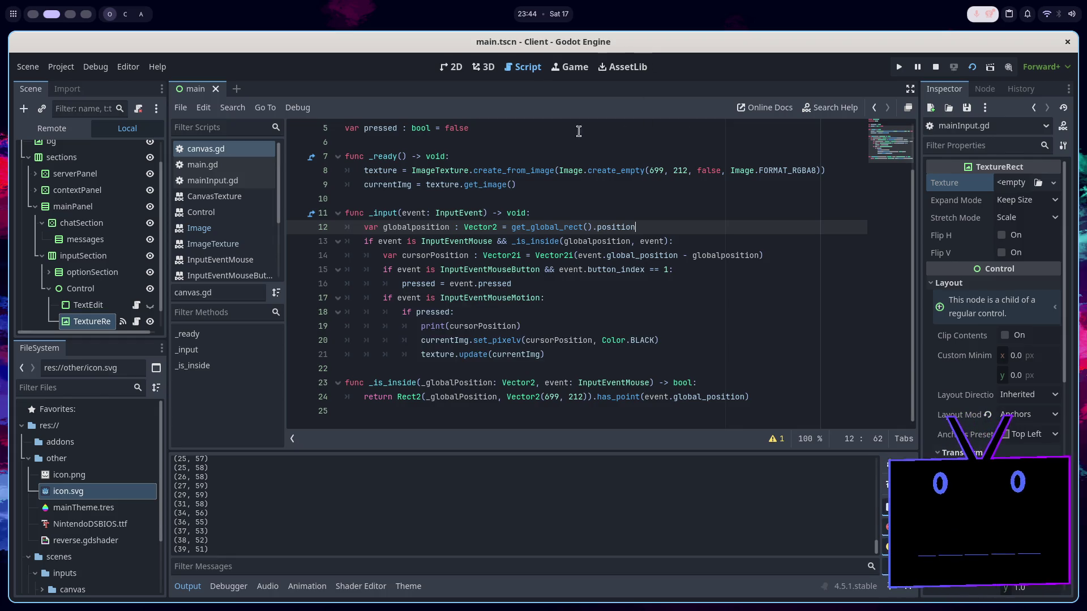
pyautogui.click(457, 67)
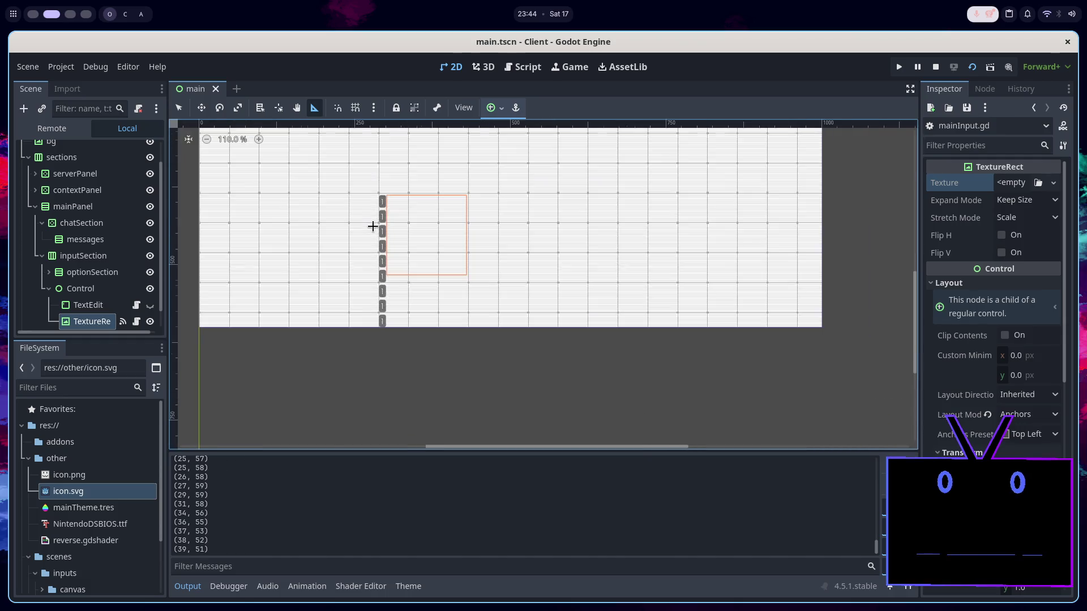
# Try the TextureRect's Full Rect anchor preset, then anchor it back to the top left
pyautogui.scroll(3, 373, 226)
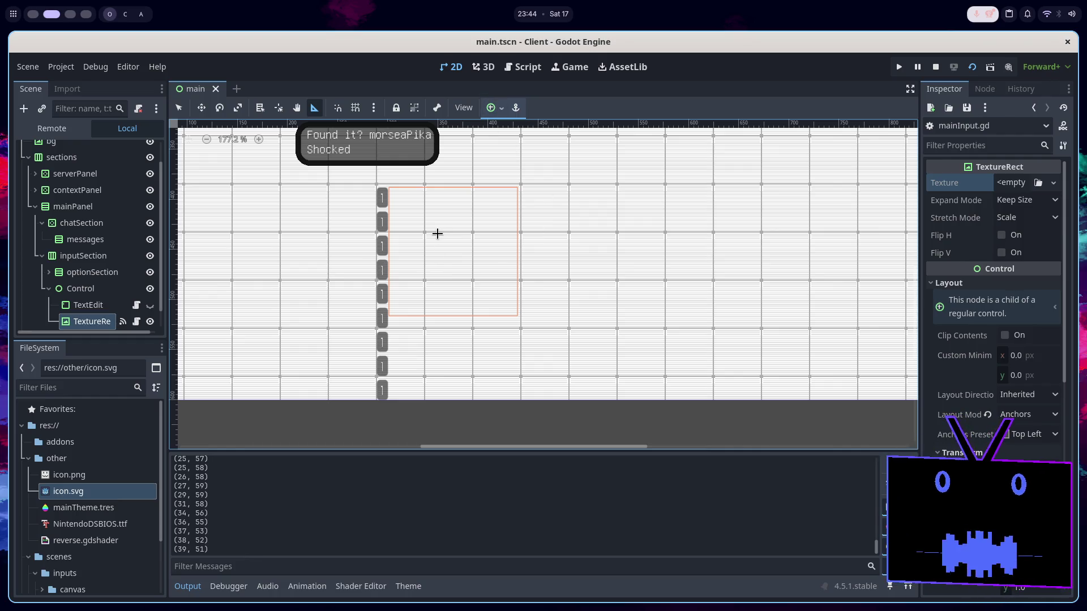
pyautogui.click(494, 108)
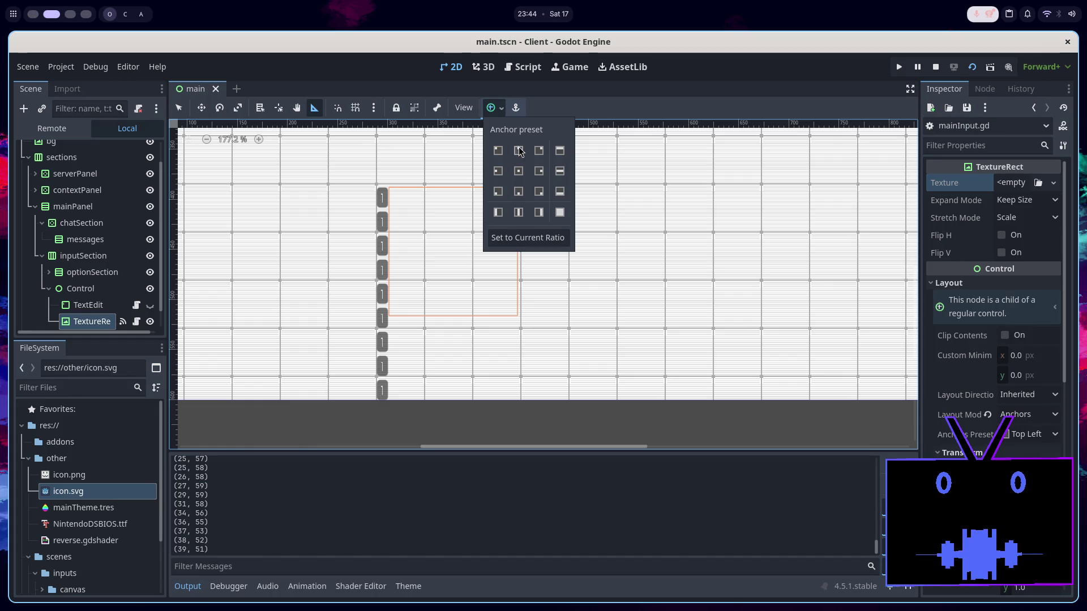
pyautogui.click(558, 214)
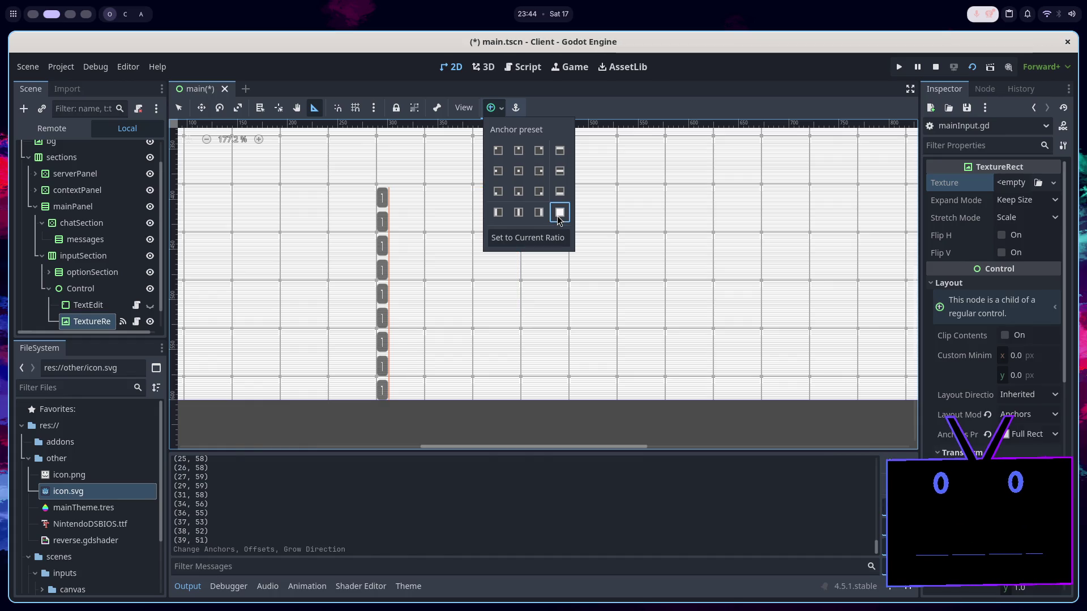
pyautogui.click(498, 152)
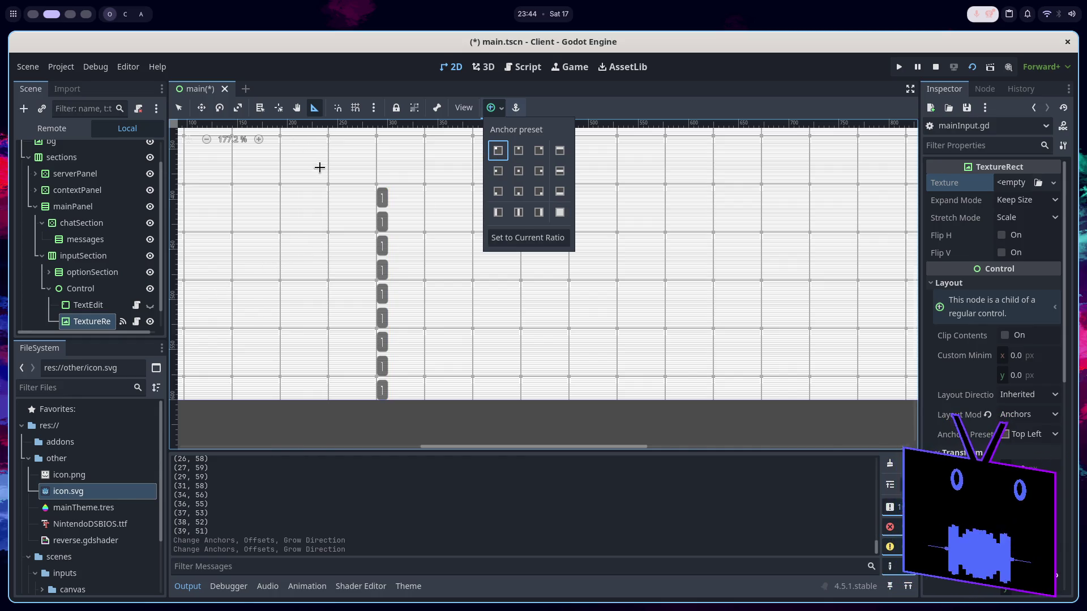
pyautogui.click(200, 123)
# Measure distances across the input area with the ruler, then return to canvas.gd's code
pyautogui.moveTo(327, 183)
pyautogui.mouseDown()
pyautogui.moveTo(441, 249)
pyautogui.moveTo(449, 282)
pyautogui.mouseUp()
pyautogui.scroll(-4, 449, 282)
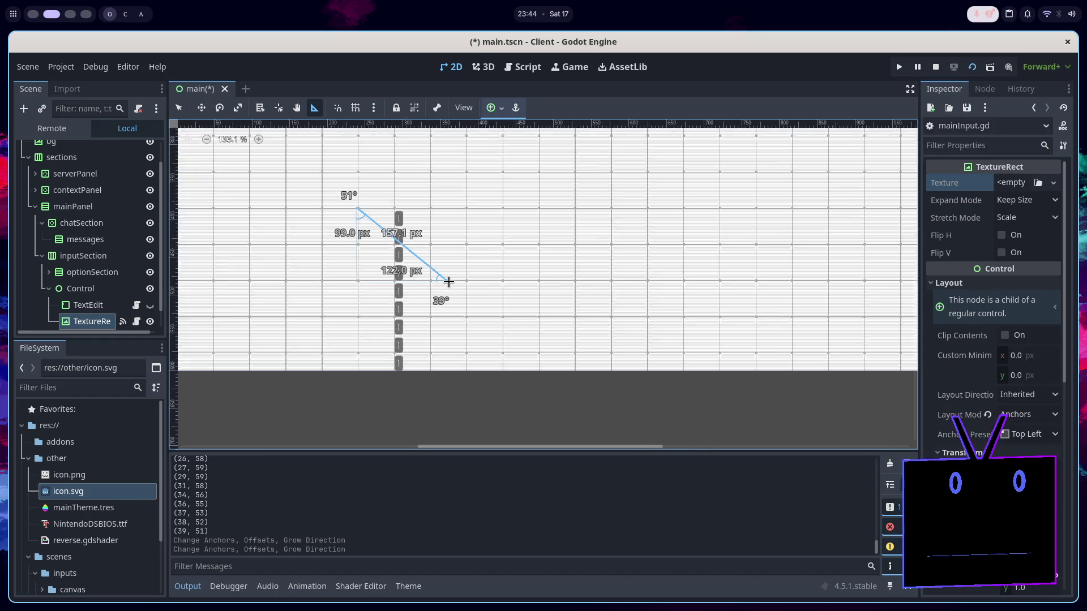
pyautogui.scroll(1, 449, 282)
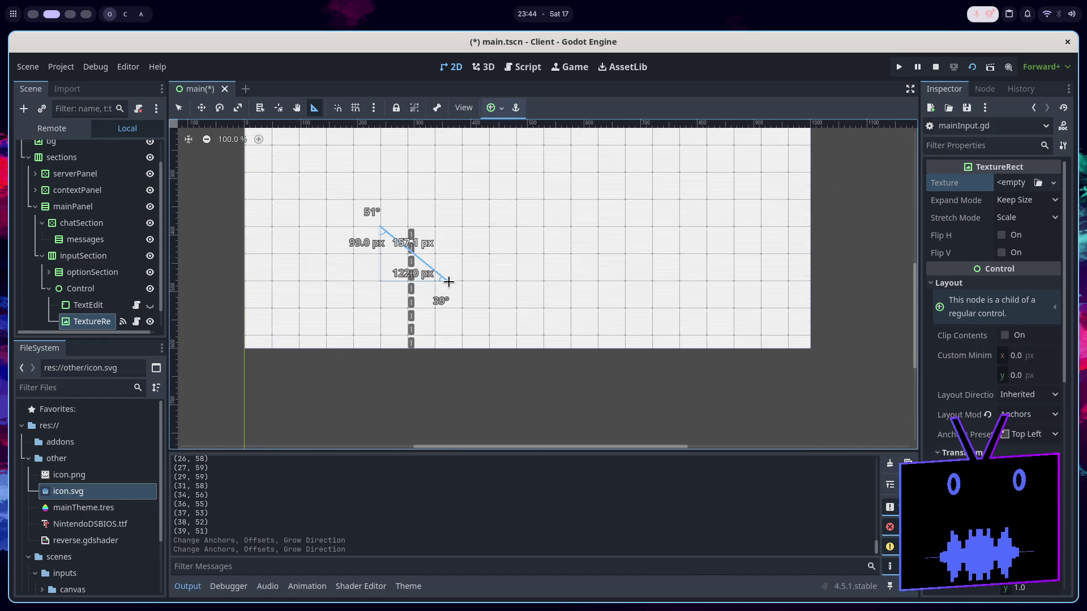
pyautogui.moveTo(449, 282); pyautogui.dragTo(448, 282)
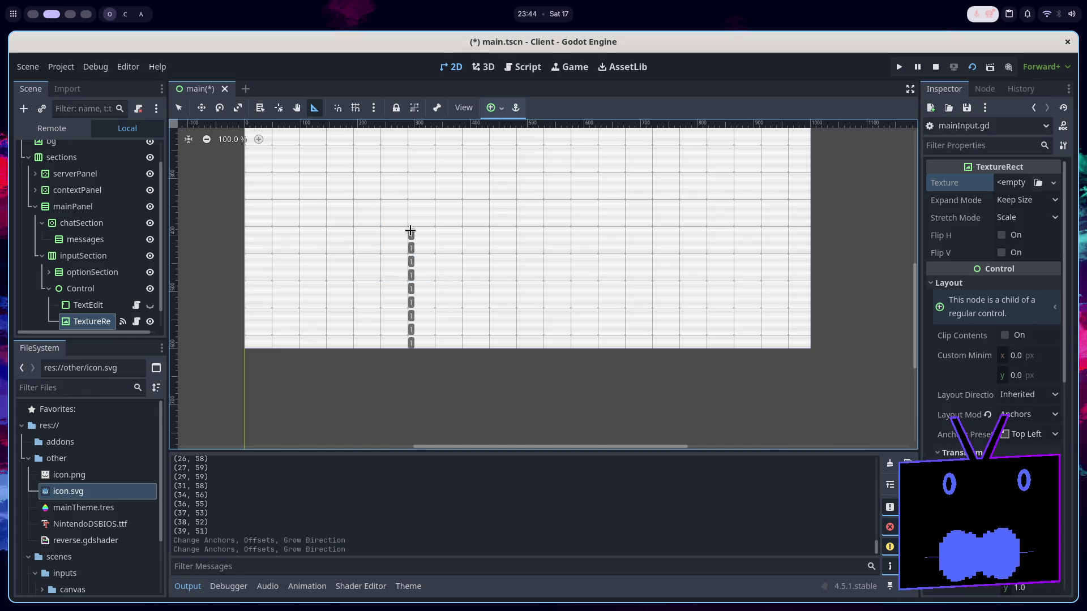
pyautogui.moveTo(415, 225); pyautogui.dragTo(414, 228)
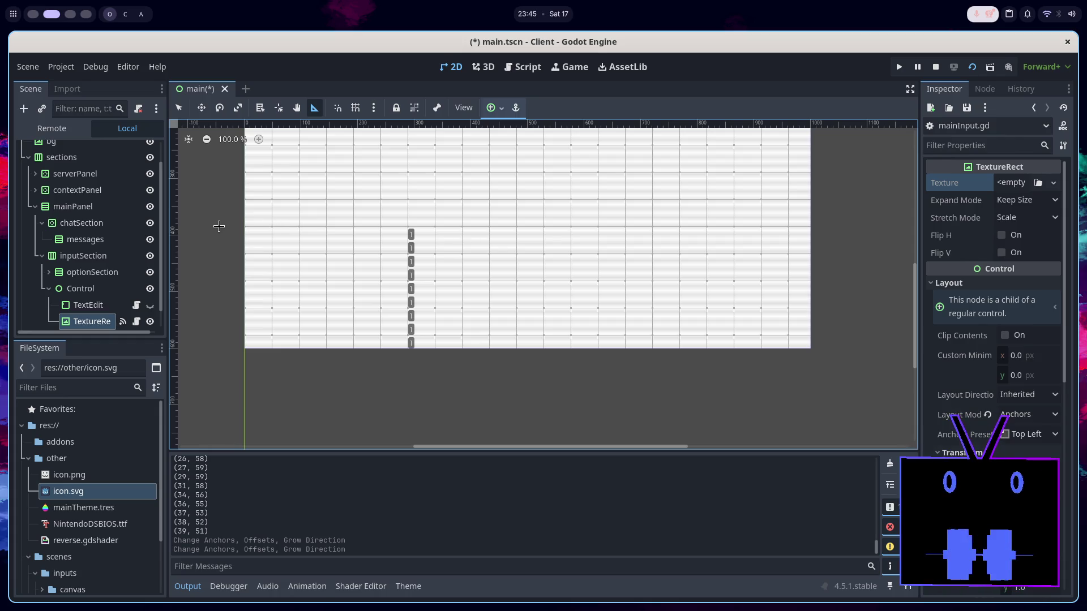
pyautogui.moveTo(409, 233)
pyautogui.mouseDown()
pyautogui.moveTo(796, 338)
pyautogui.moveTo(803, 350)
pyautogui.mouseUp()
pyautogui.moveTo(187, 225)
pyautogui.mouseDown()
pyautogui.moveTo(565, 306)
pyautogui.moveTo(634, 342)
pyautogui.mouseUp()
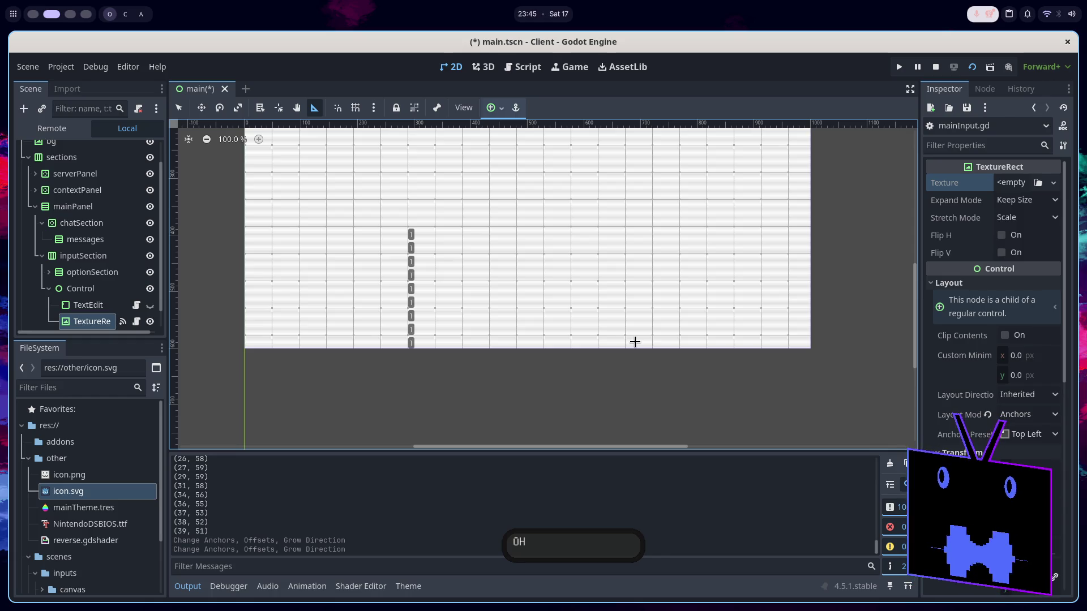
pyautogui.click(526, 67)
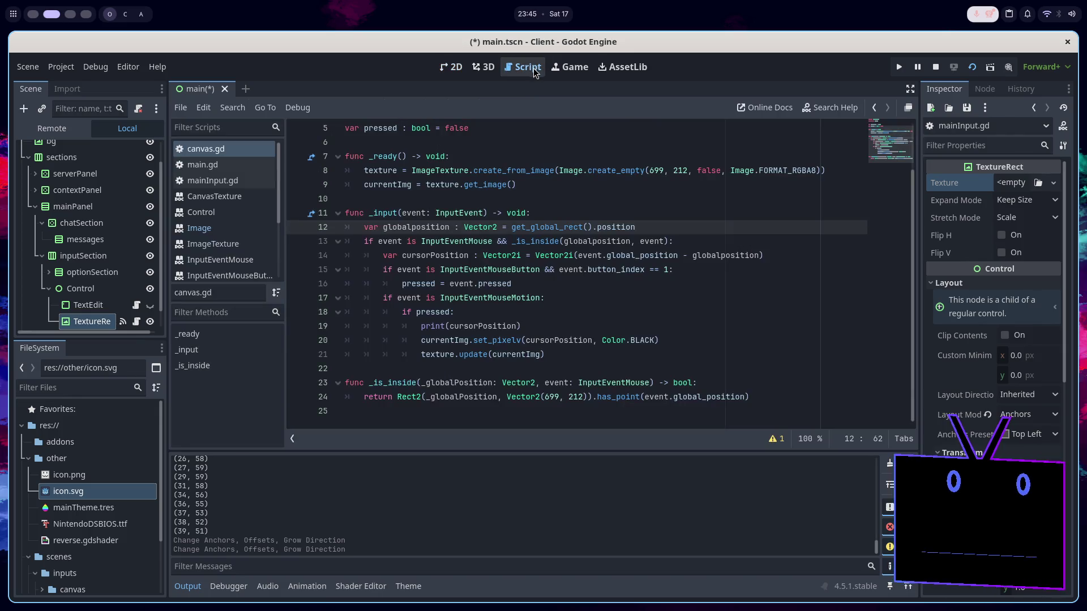
# Go to line 19's print call, then run the project and draw test strokes in the input area
pyautogui.click(574, 326)
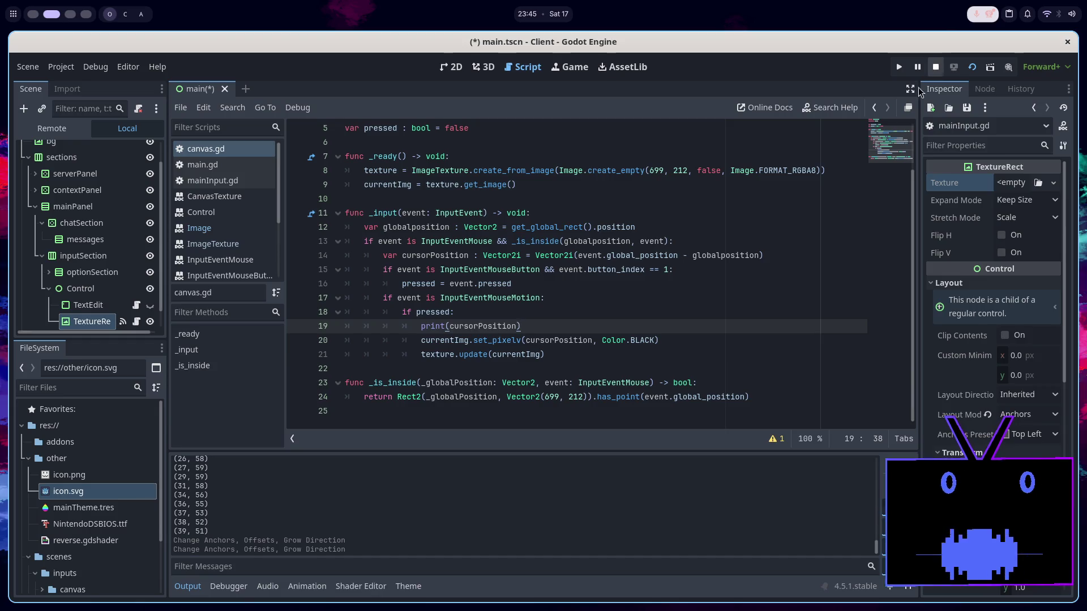
pyautogui.click(972, 67)
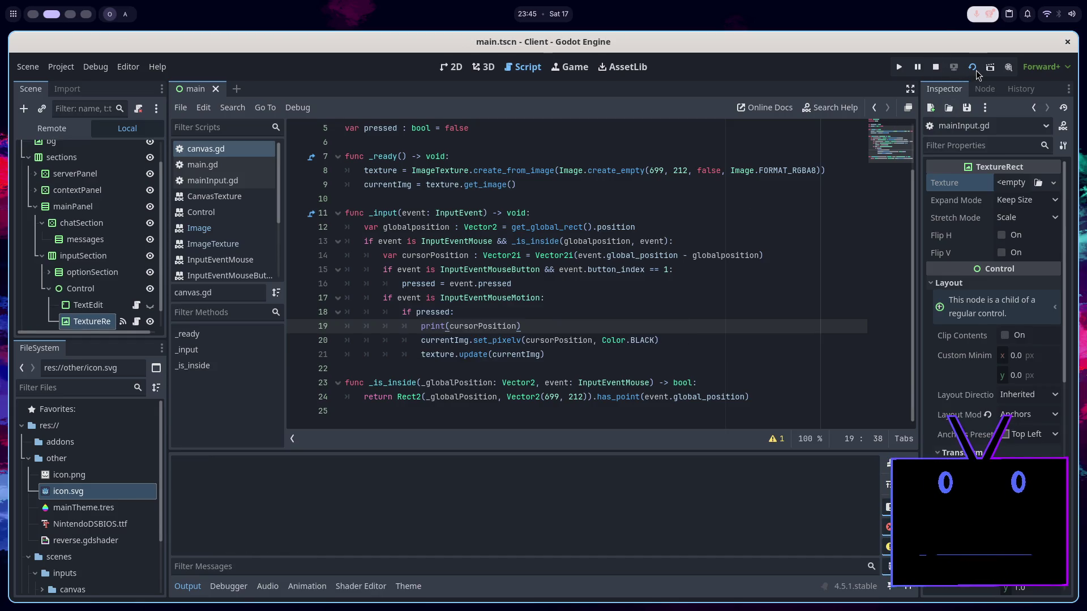
pyautogui.moveTo(700, 494)
pyautogui.mouseDown()
pyautogui.moveTo(810, 517)
pyautogui.moveTo(757, 529)
pyautogui.moveTo(751, 552)
pyautogui.moveTo(855, 559)
pyautogui.mouseUp()
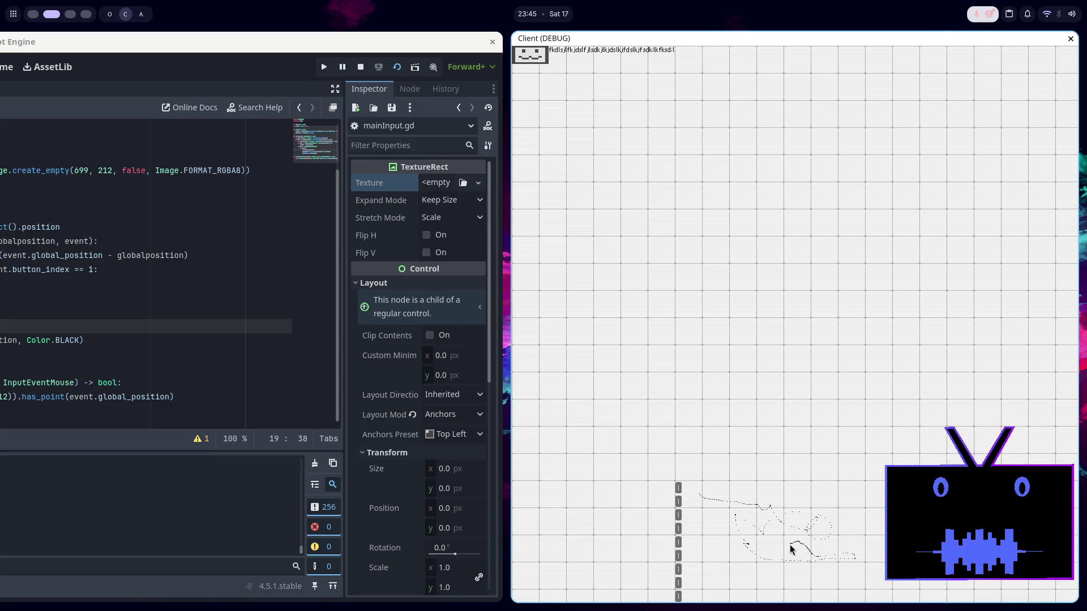
pyautogui.moveTo(791, 548); pyautogui.dragTo(737, 572)
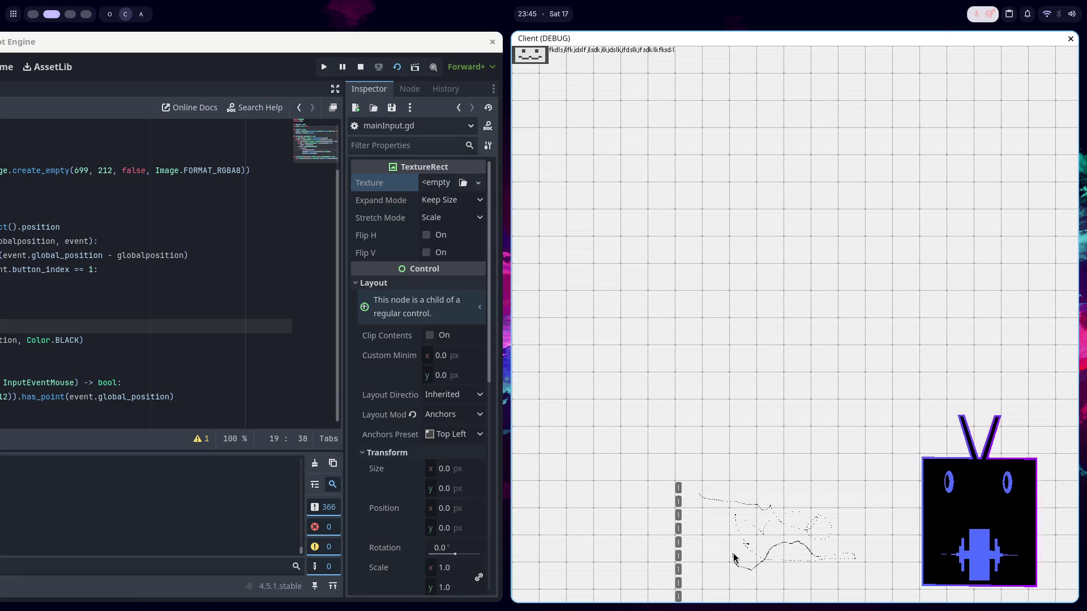
pyautogui.moveTo(789, 535); pyautogui.dragTo(788, 550)
# Restart the game, draw a circle, type test text, then close the client and stop
pyautogui.press('super+Left')
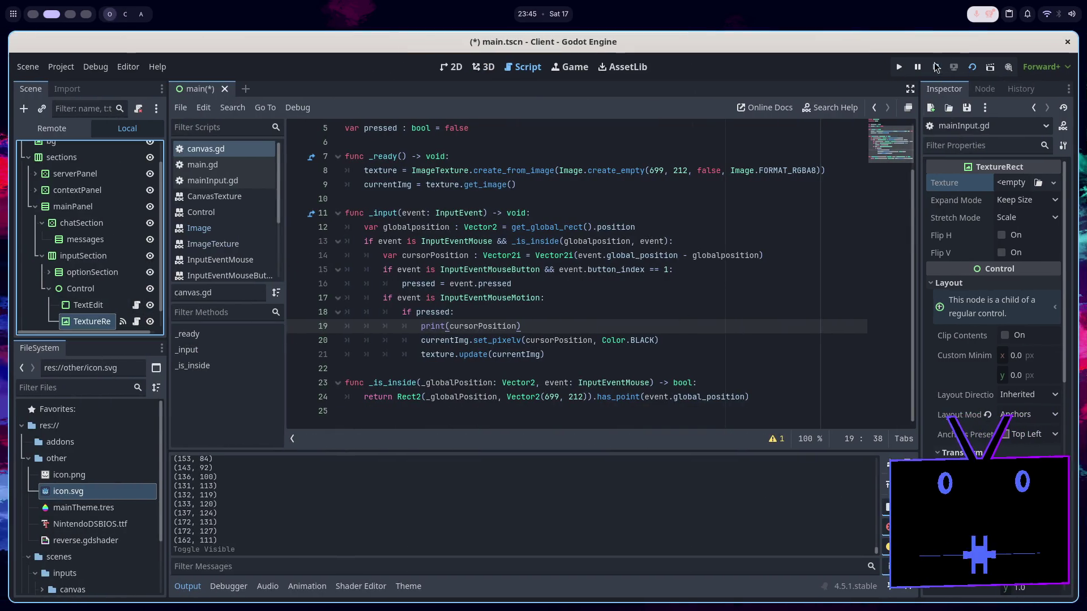
pyautogui.click(972, 67)
pyautogui.moveTo(789, 522)
pyautogui.mouseDown()
pyautogui.moveTo(849, 529)
pyautogui.moveTo(809, 525)
pyautogui.moveTo(825, 507)
pyautogui.moveTo(745, 533)
pyautogui.moveTo(787, 526)
pyautogui.moveTo(765, 518)
pyautogui.moveTo(795, 534)
pyautogui.mouseUp()
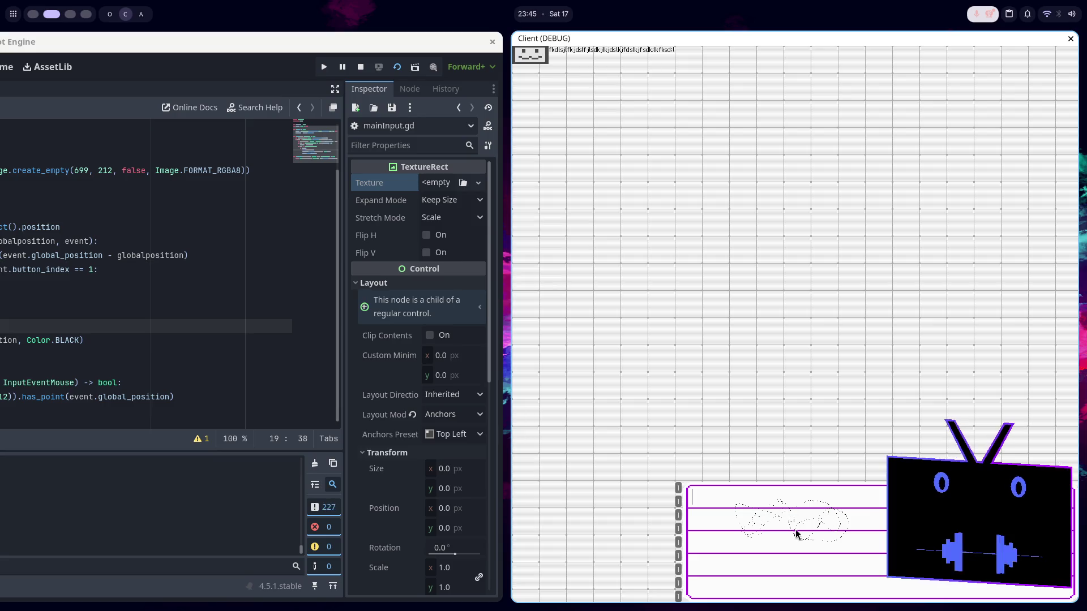
pyautogui.write('fdsp:lkf:lsdkf:lksd:flksd:lkfsdlk')
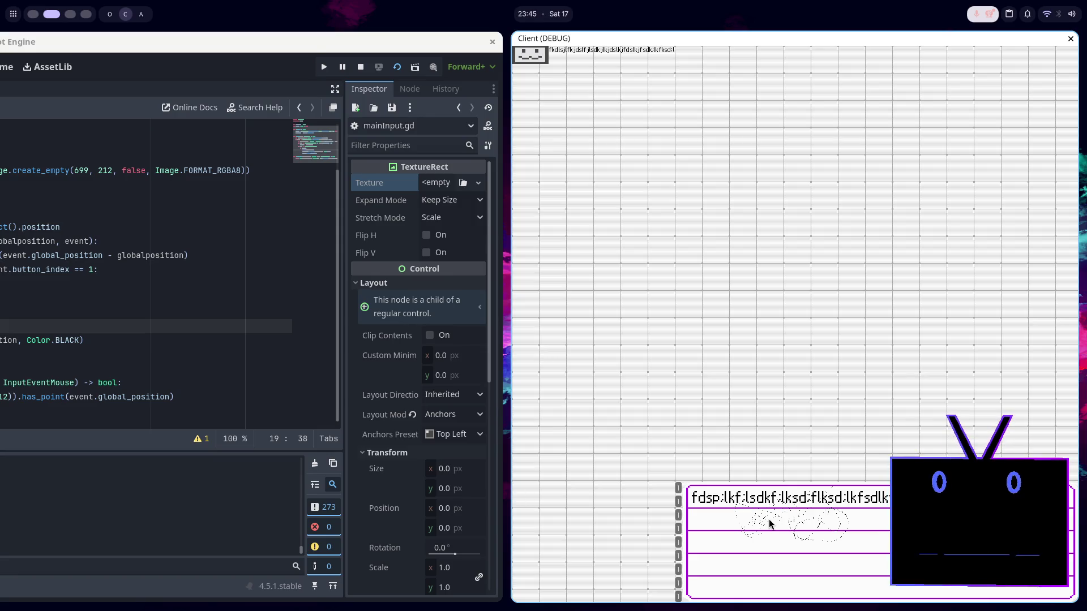
pyautogui.press('super+q')
pyautogui.click(934, 66)
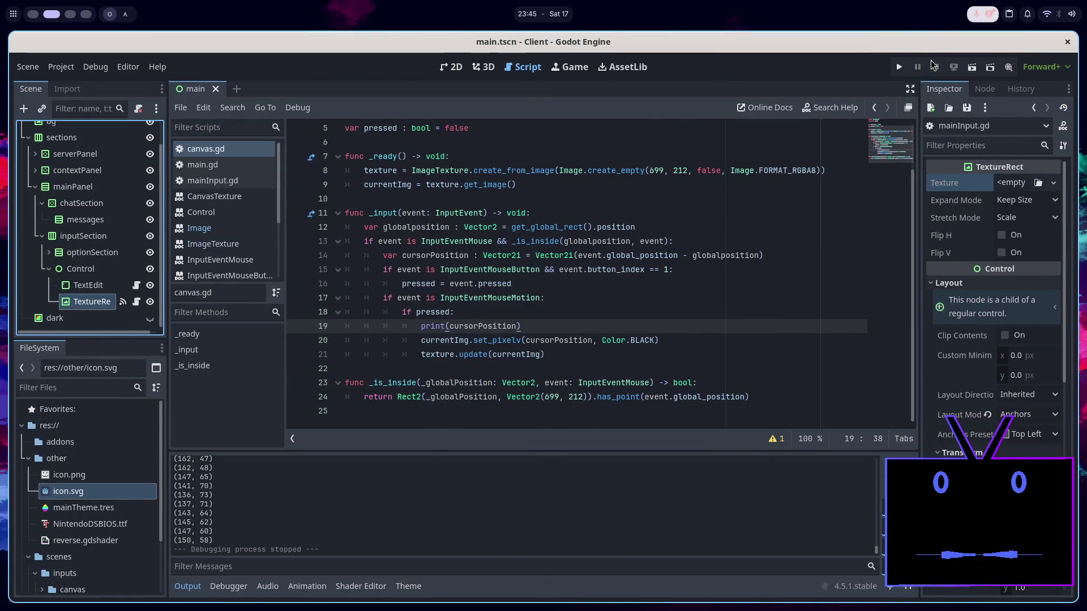
# Delete the print(cursorPosition) line 19 from canvas.gd and save the script
pyautogui.click(538, 322)
pyautogui.moveTo(538, 322); pyautogui.dragTo(543, 316)
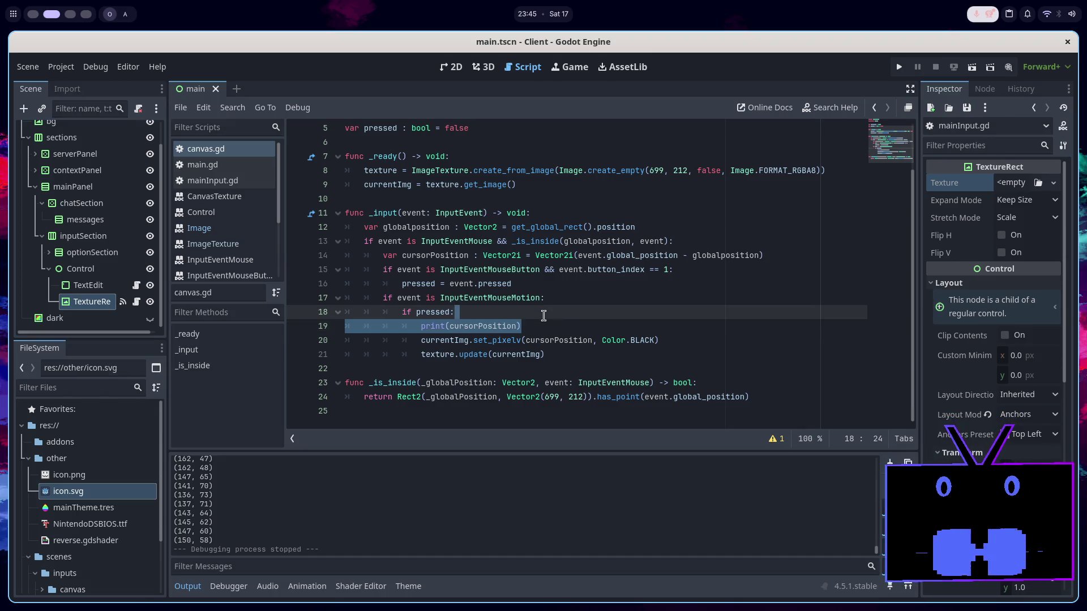
pyautogui.press('BackSpace')
pyautogui.hotkey('ctrl', 's')
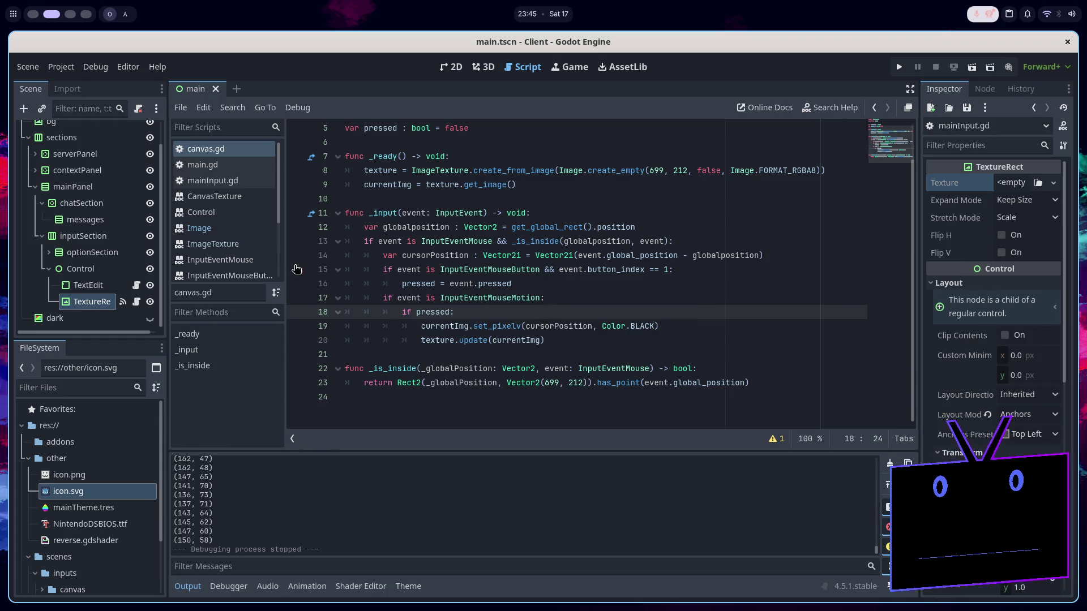
pyautogui.keyDown('ctrl'); pyautogui.click(508, 329); pyautogui.keyUp('ctrl')
# Scroll the Image class reference to its Methods list and glance at the browser's paint tutorial
pyautogui.scroll(10, 498, 310)
pyautogui.scroll(10, 498, 309)
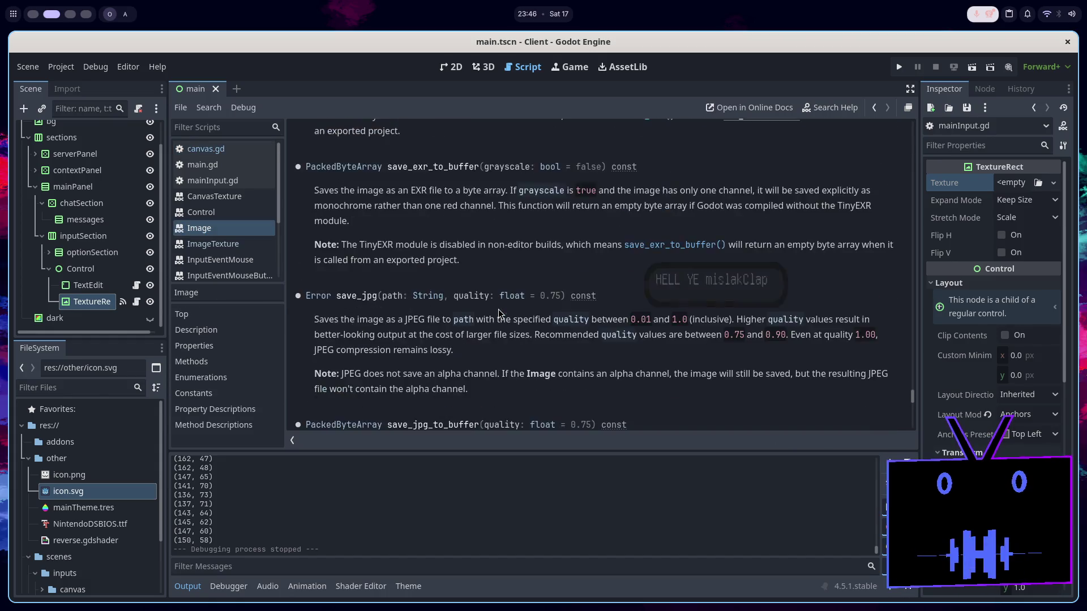
pyautogui.scroll(5, 498, 309)
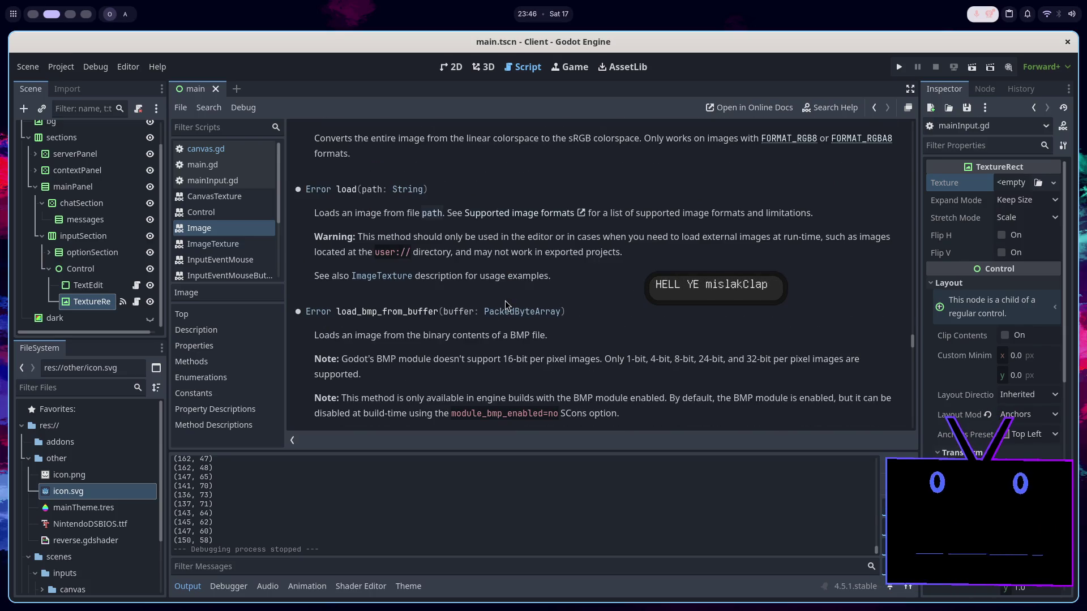
pyautogui.scroll(3, 504, 301)
pyautogui.scroll(6, 503, 301)
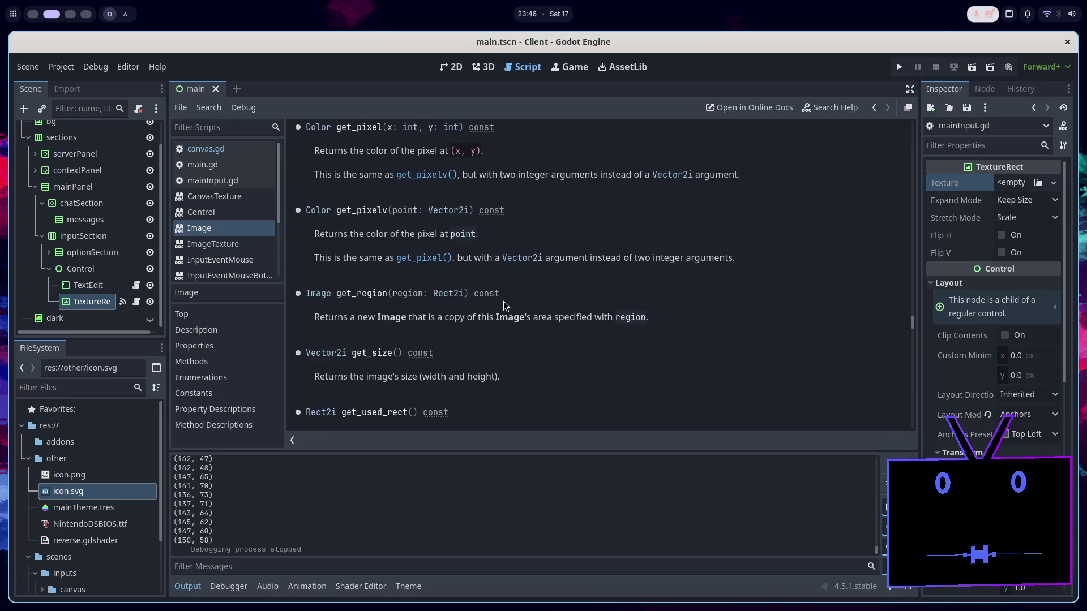
pyautogui.scroll(3, 503, 301)
pyautogui.scroll(3, 500, 312)
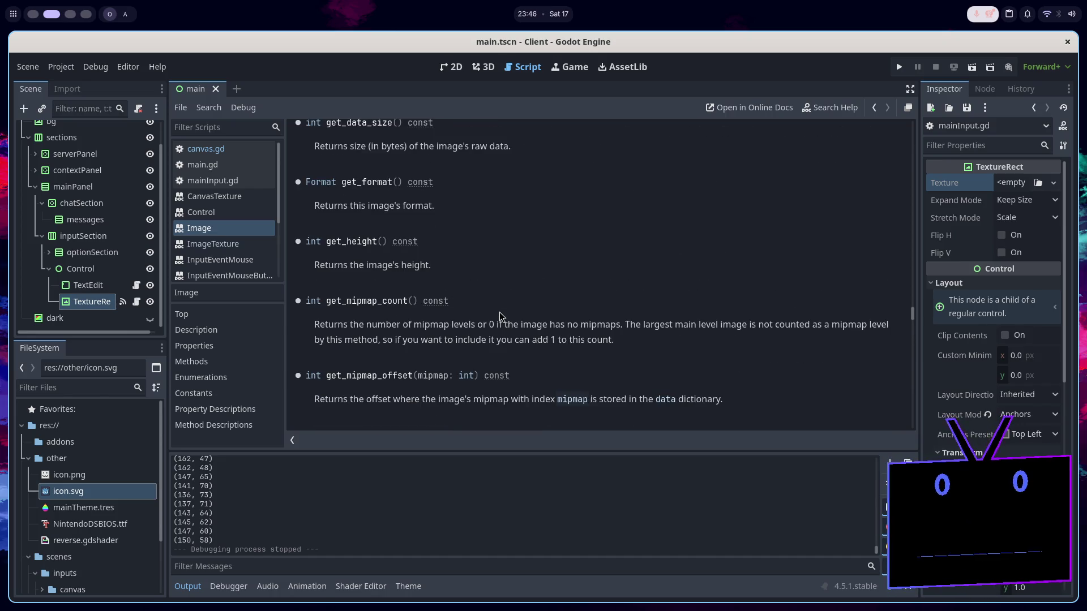
pyautogui.scroll(12, 498, 313)
pyautogui.scroll(10, 498, 315)
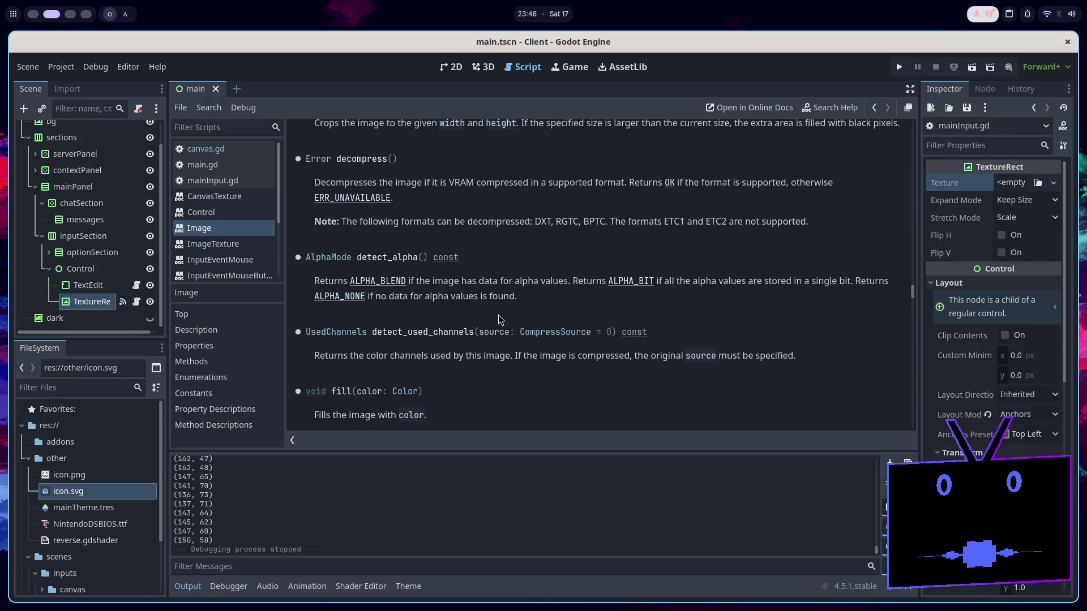
pyautogui.scroll(5, 497, 317)
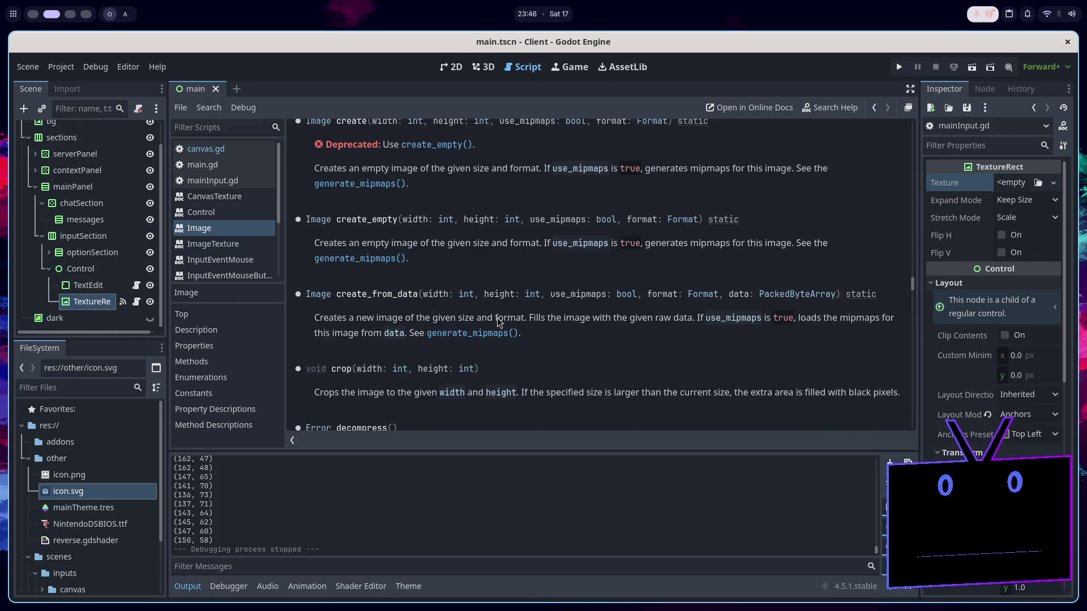
pyautogui.scroll(8, 490, 319)
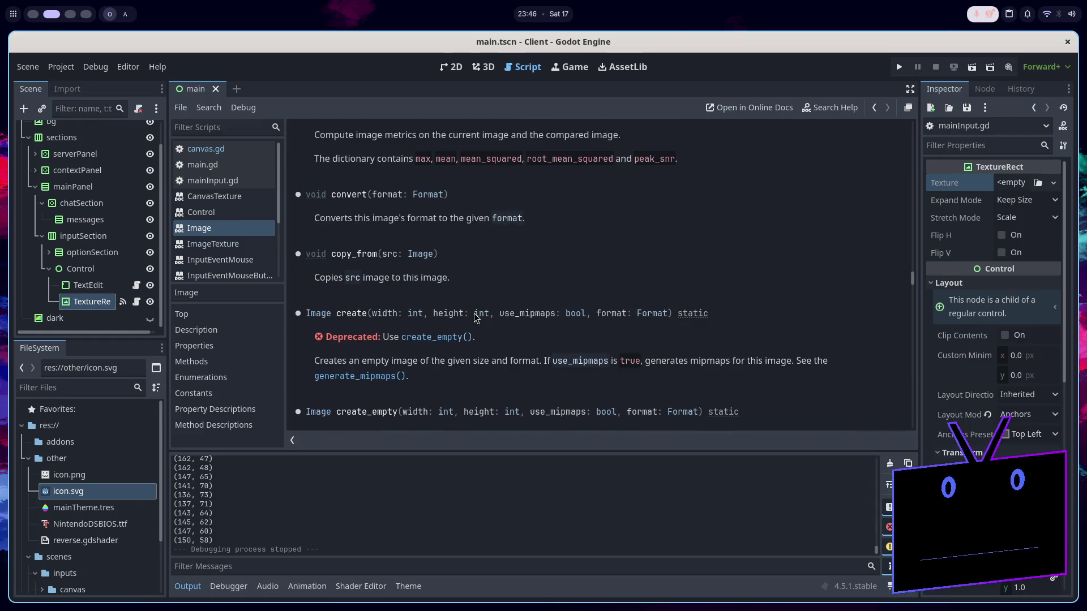
pyautogui.scroll(10, 413, 315)
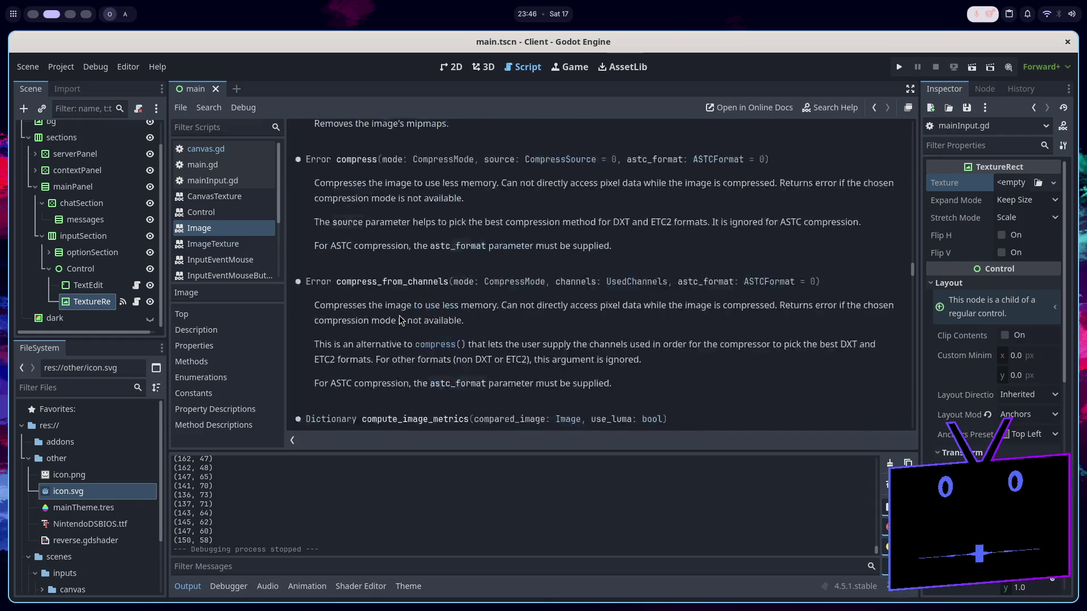
pyautogui.scroll(15, 400, 319)
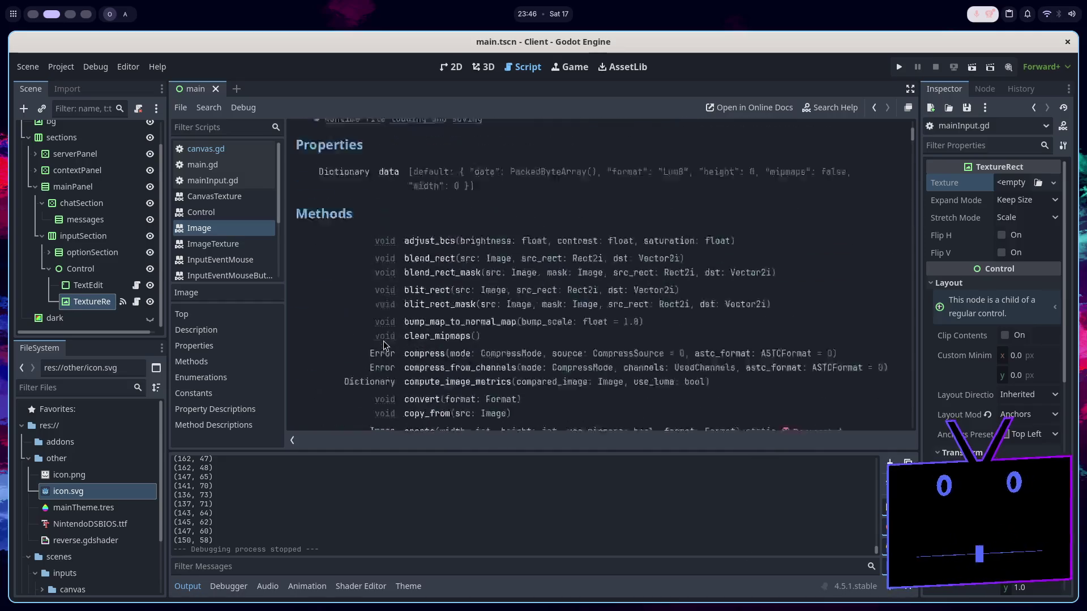
pyautogui.scroll(-4, 384, 342)
pyautogui.scroll(4, 384, 342)
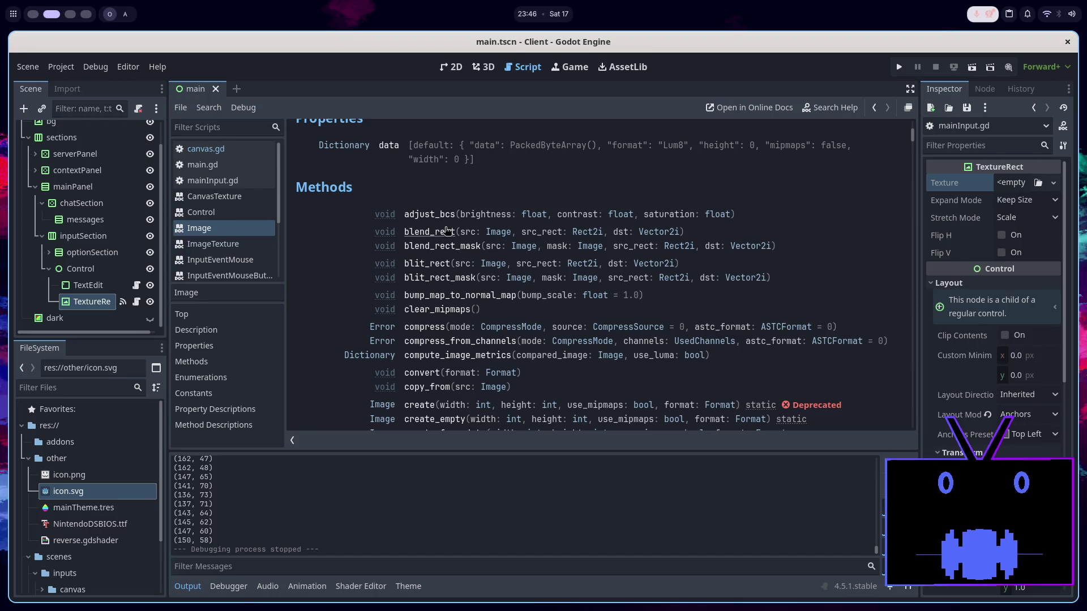
pyautogui.scroll(-3, 447, 232)
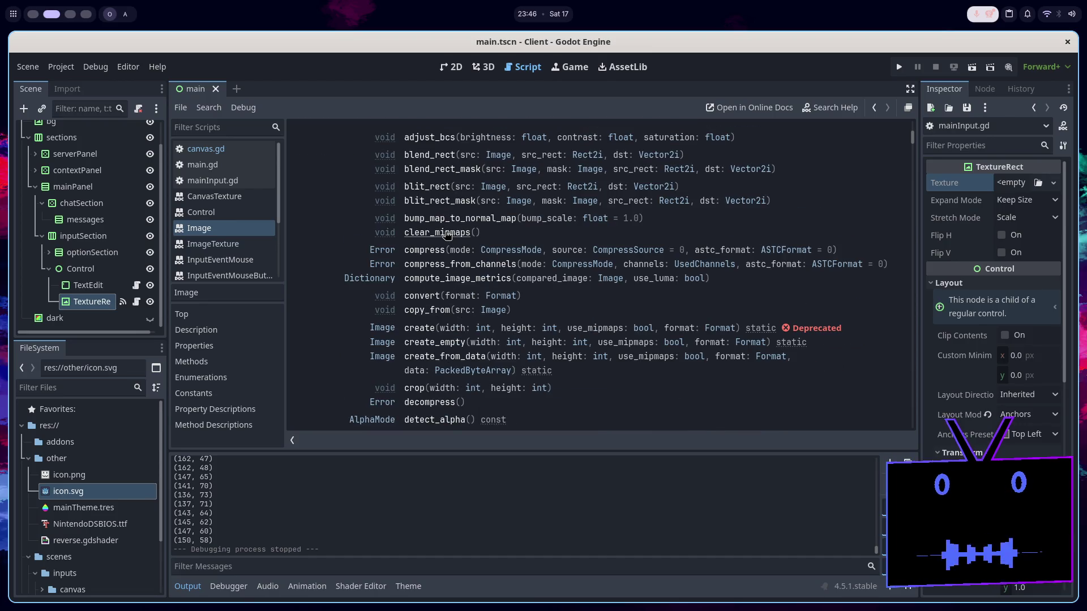
pyautogui.press('super+1')
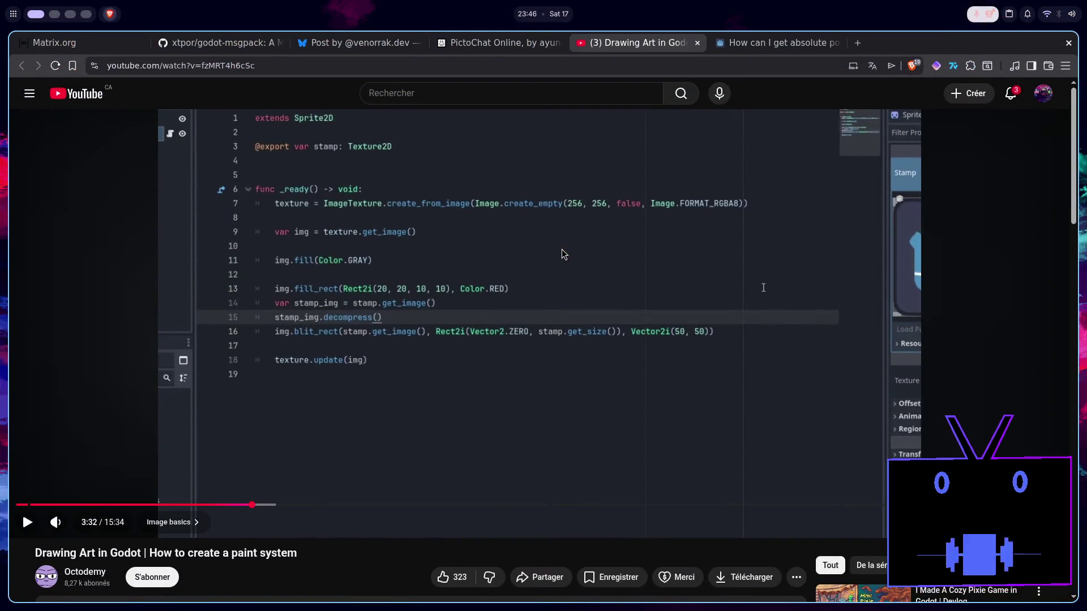
pyautogui.press('super+2')
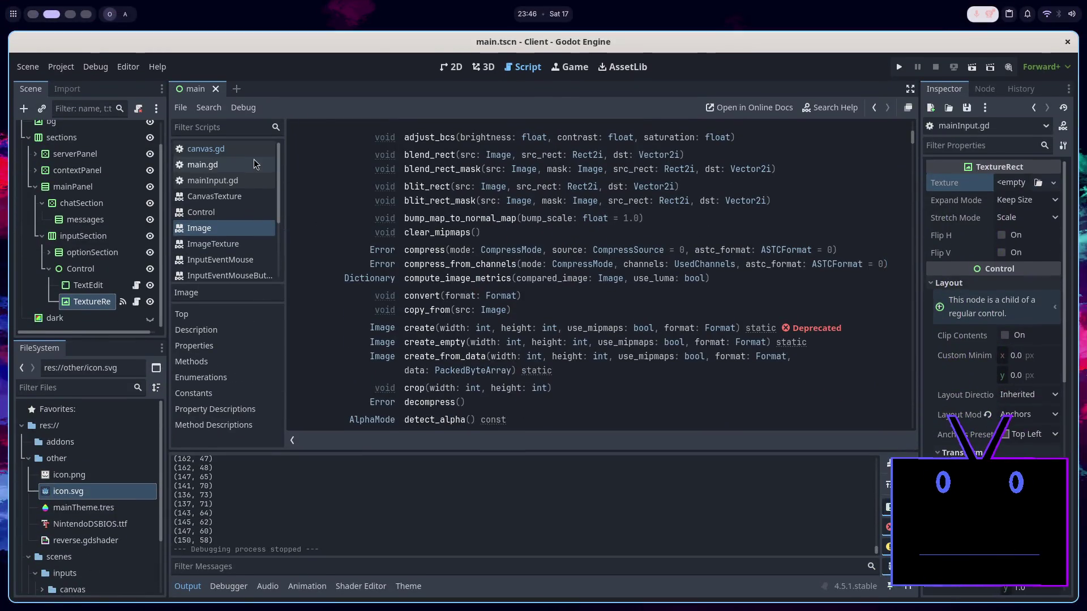
# Comment out the set_pixelv call and start a currentImg.fill_rect call on line 20
pyautogui.click(249, 154)
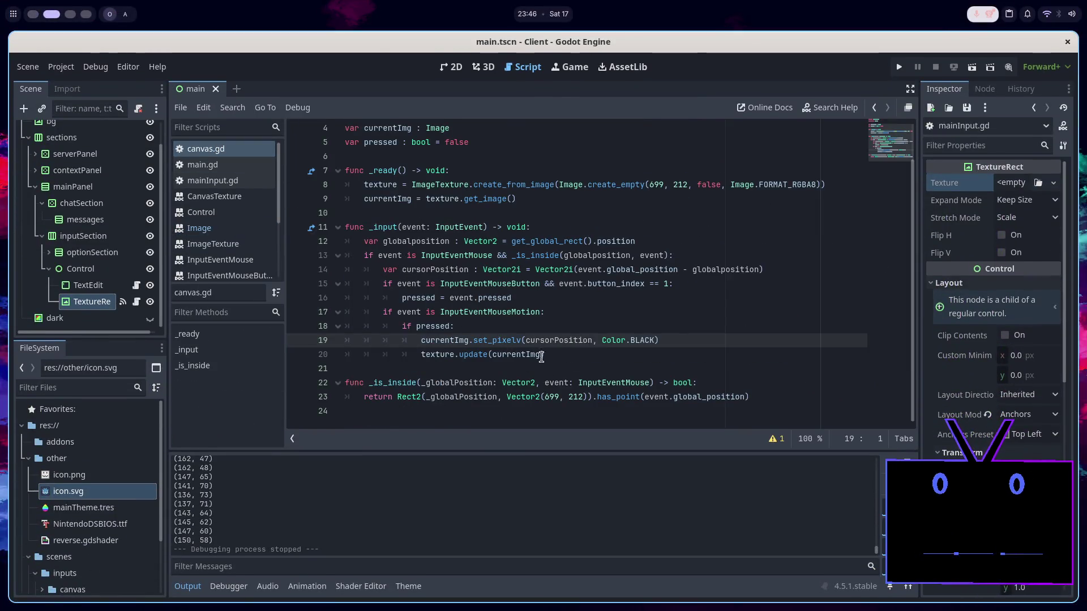
pyautogui.click(596, 358)
pyautogui.click(578, 341)
pyautogui.hotkey('ctrl', 'k')
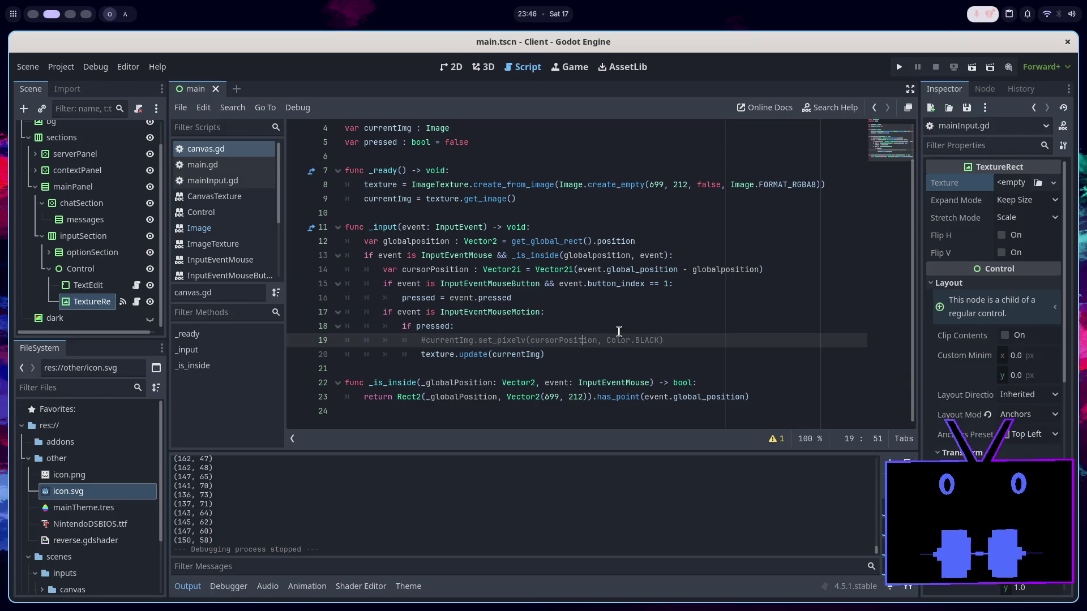
pyautogui.press('Return')
pyautogui.write('cu')
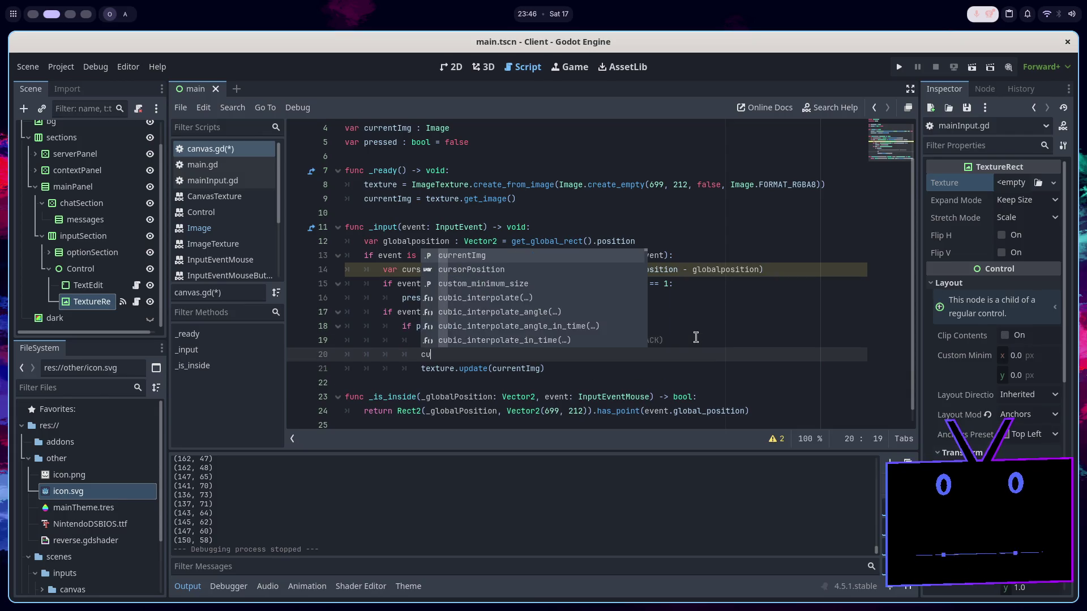
pyautogui.write('rrentImg.fi')
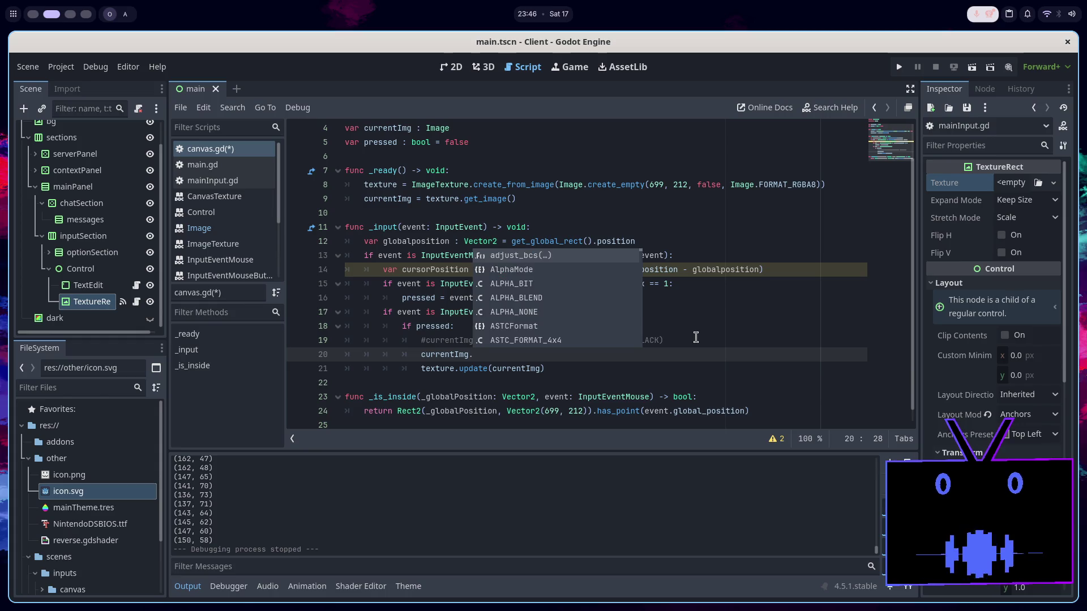
pyautogui.press('Down')
pyautogui.press('Return')
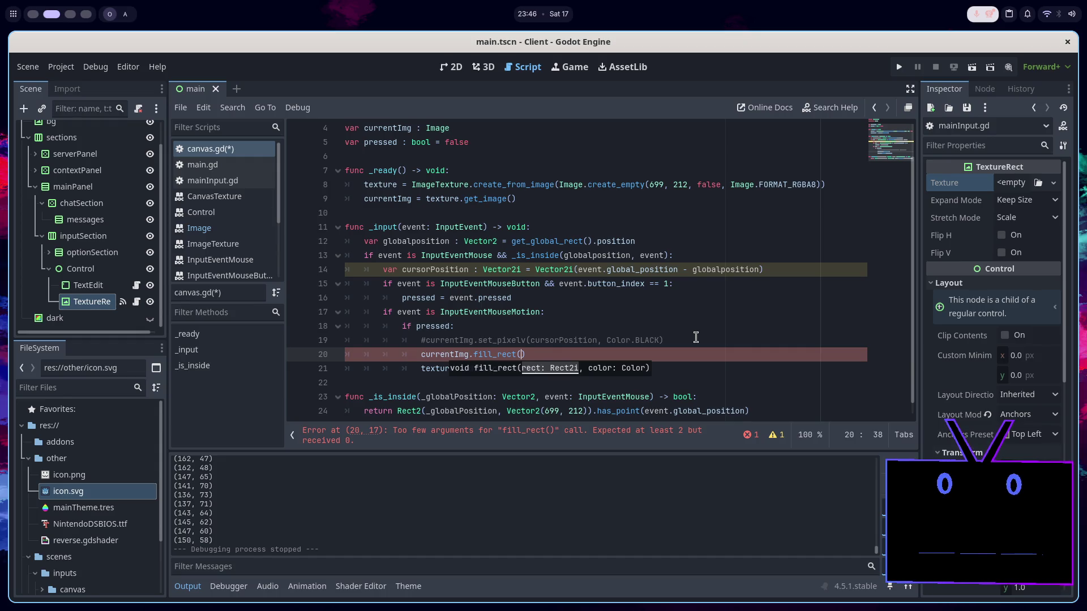
# Complete it as fill_rect(Rect2(cursorPosition, Vector2(5, 5)), Color.BLACK) and run the project
pyautogui.write('Rect2(')
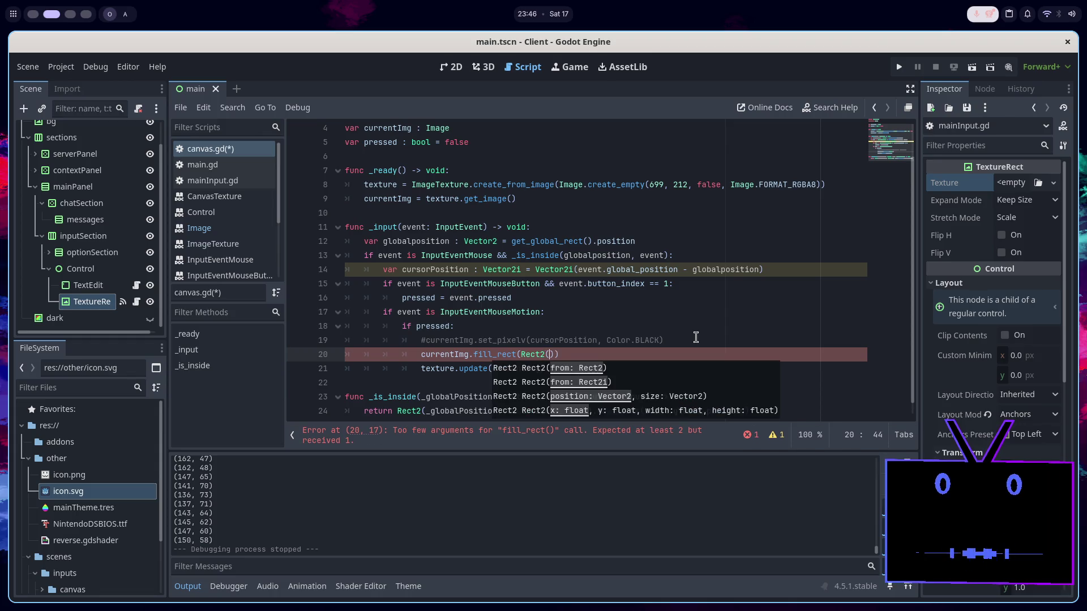
pyautogui.press('Down')
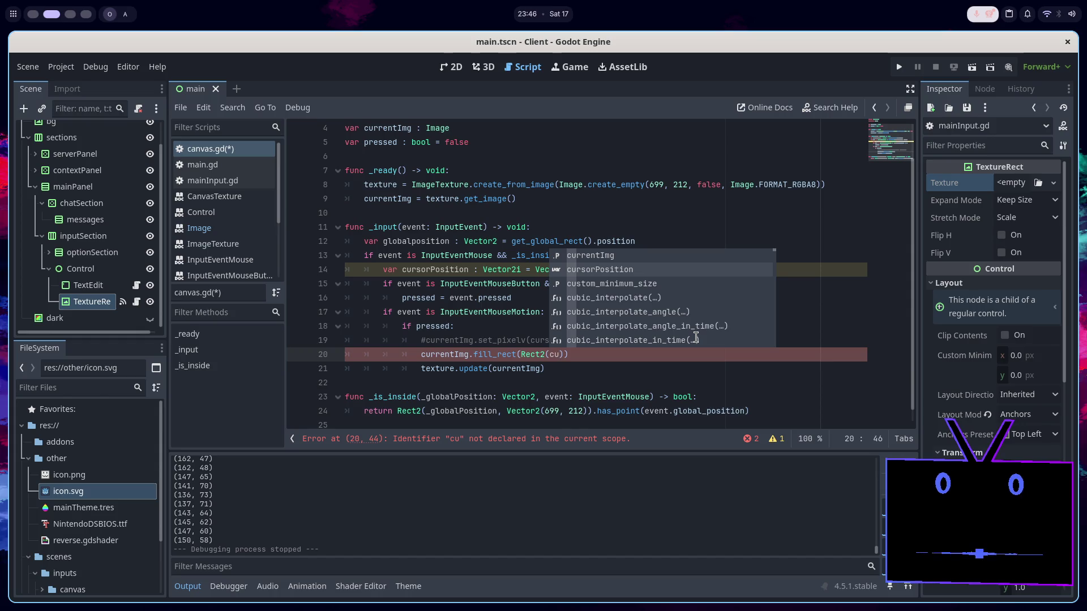
pyautogui.press('Return')
pyautogui.write(', ')
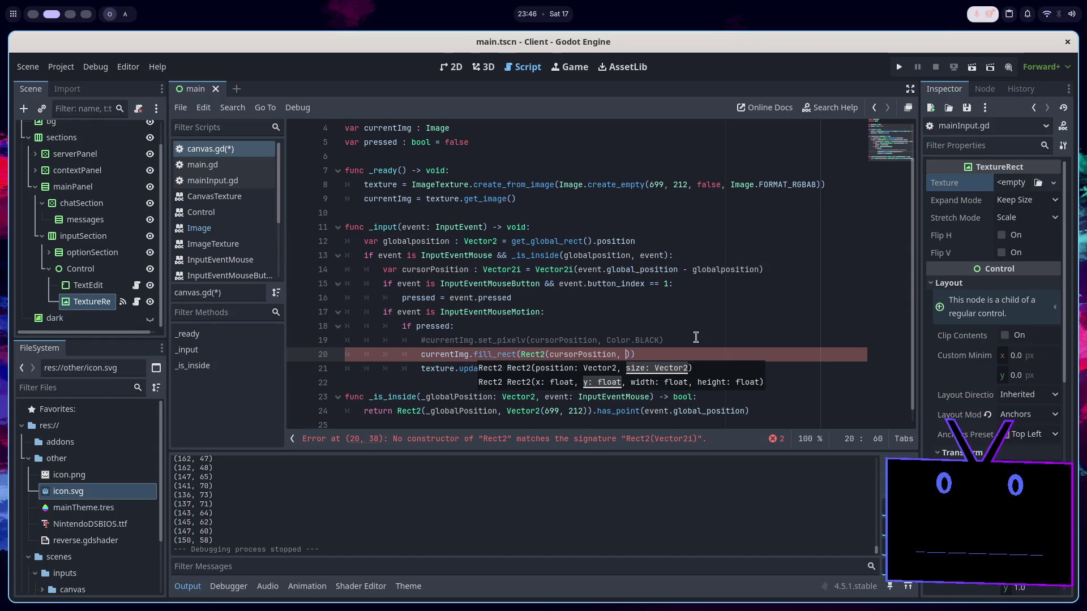
pyautogui.write('Vec')
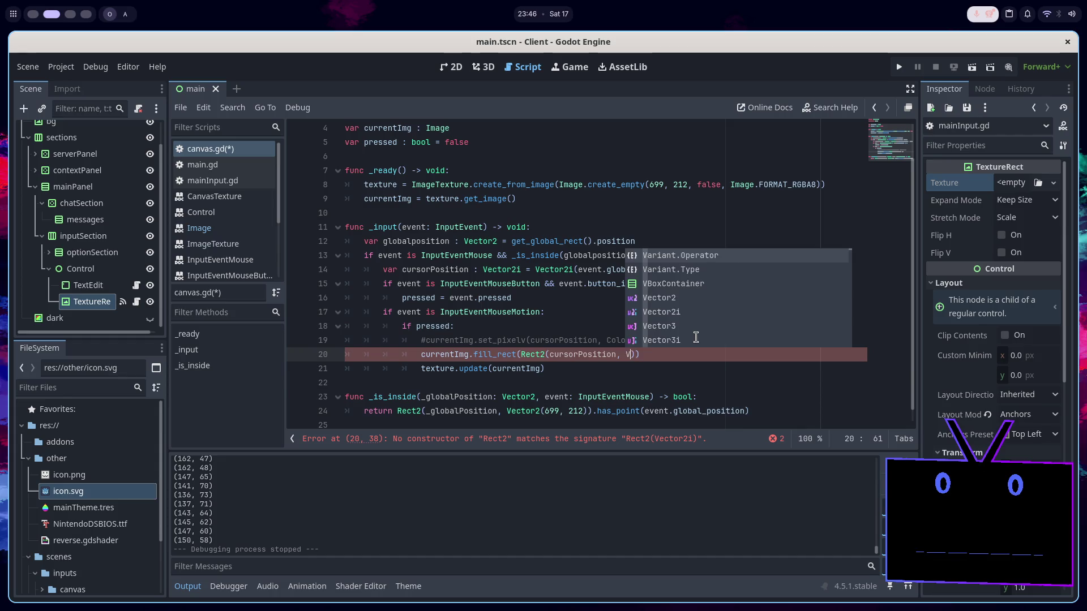
pyautogui.press('Down')
pyautogui.press('Down')
pyautogui.press('Up')
pyautogui.press('Up')
pyautogui.press('Return')
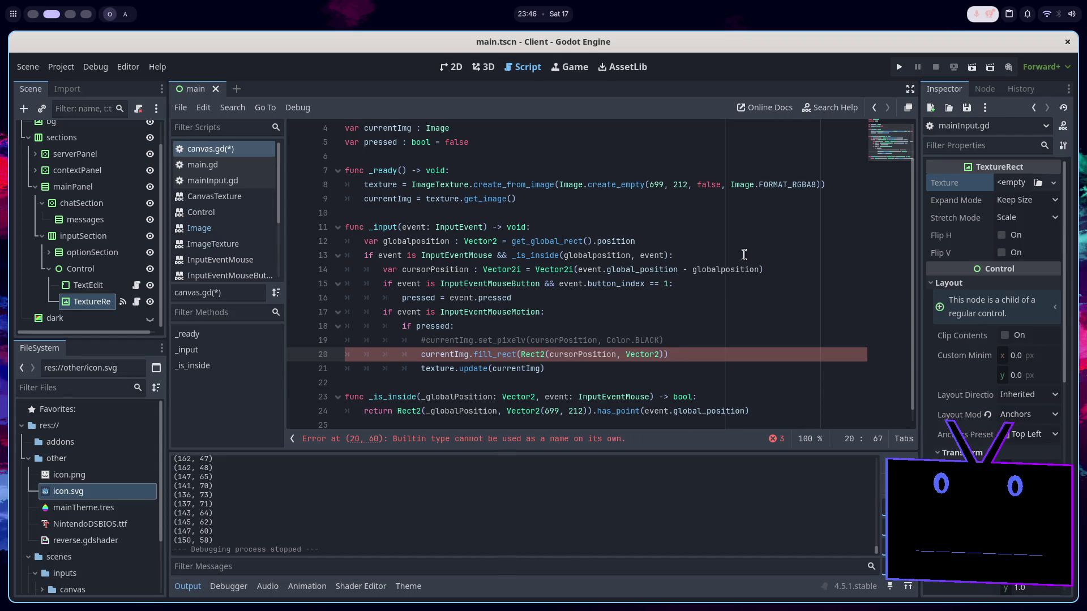
pyautogui.write('(')
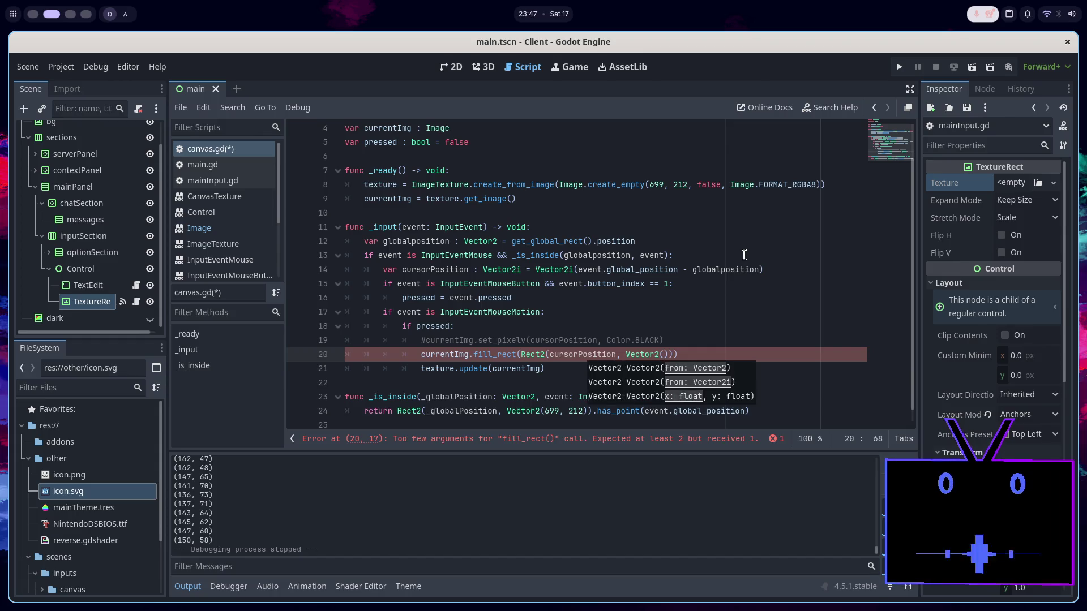
pyautogui.write('52')
pyautogui.write(')')
pyautogui.write(', C')
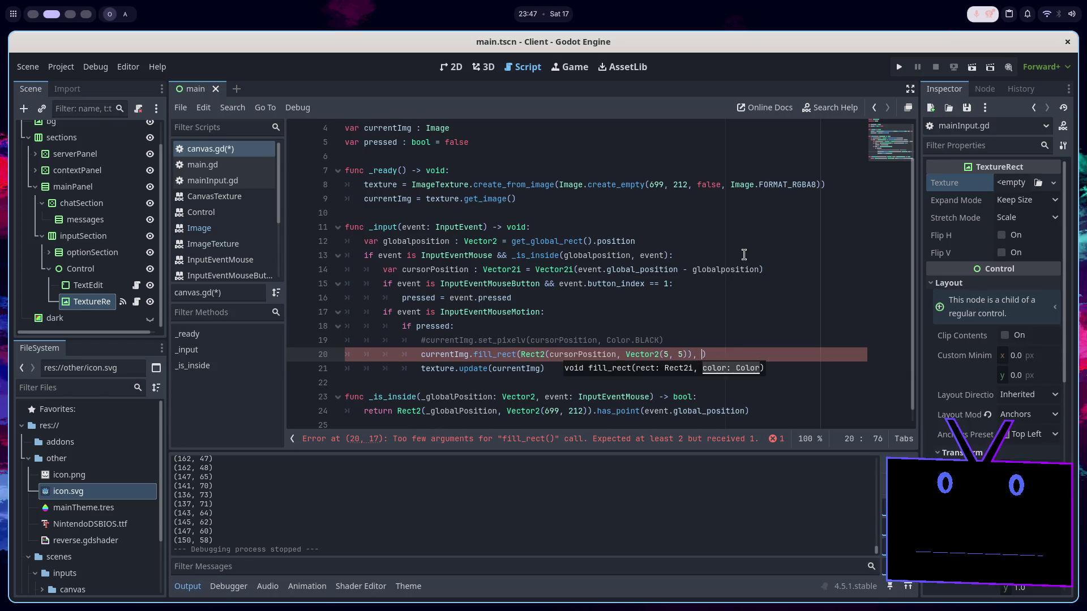
pyautogui.write('olor.')
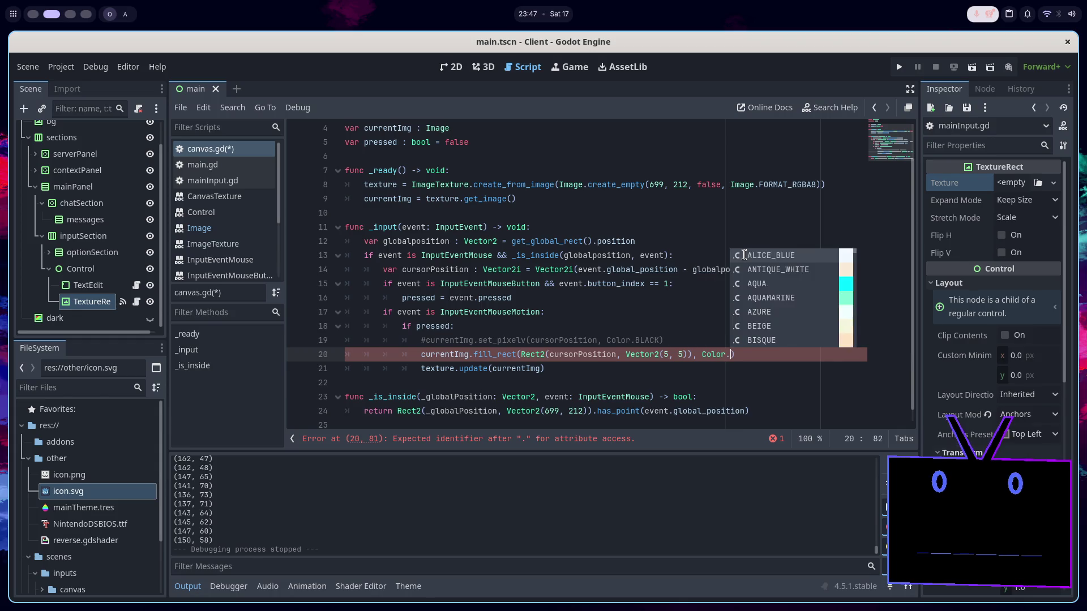
pyautogui.write('Bl')
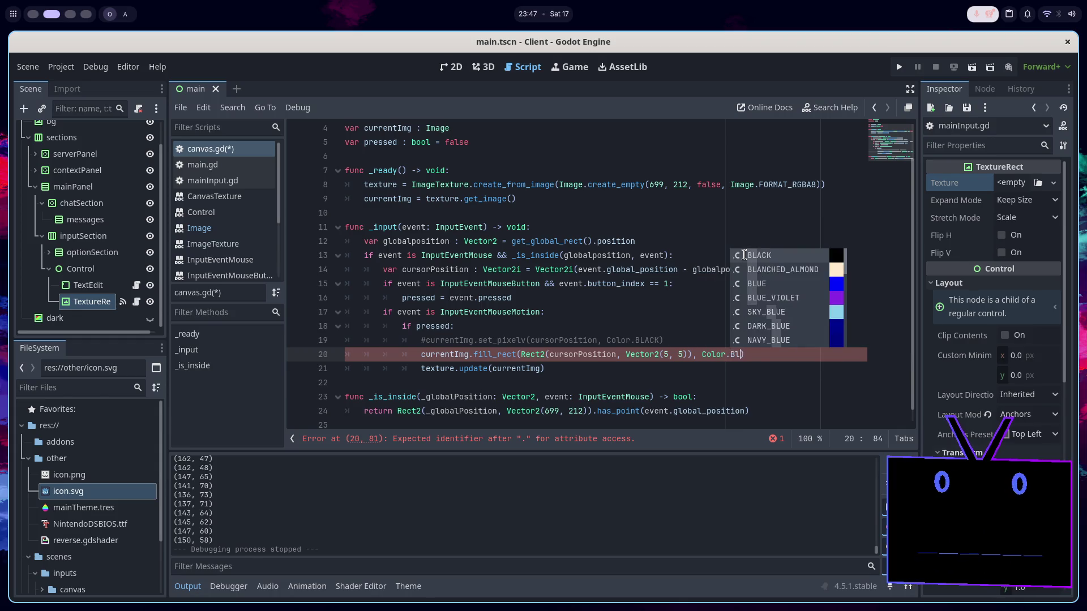
pyautogui.press('Return')
pyautogui.click(974, 68)
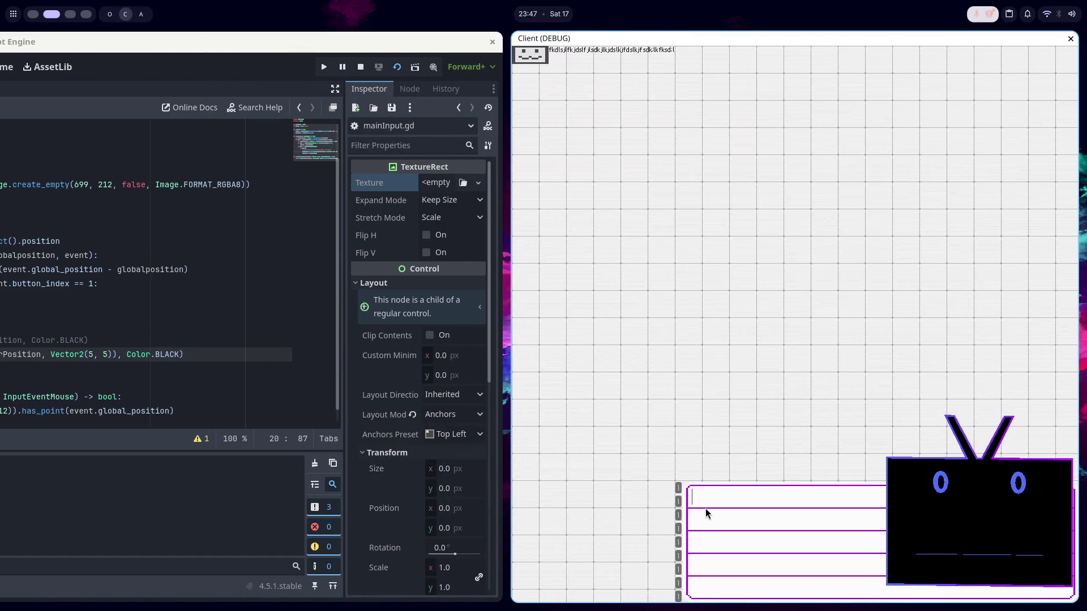
# Draw several freehand strokes with the 5×5 black squares in the client canvas
pyautogui.moveTo(706, 513); pyautogui.dragTo(790, 517)
pyautogui.moveTo(853, 549)
pyautogui.mouseDown()
pyautogui.moveTo(838, 540)
pyautogui.moveTo(811, 552)
pyautogui.mouseUp()
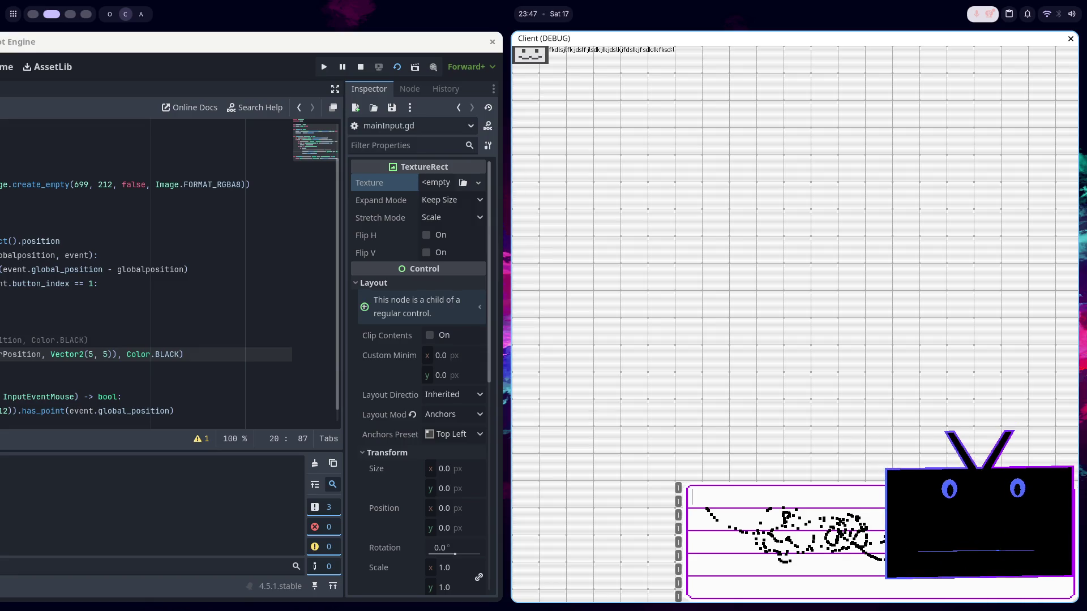
pyautogui.moveTo(770, 550); pyautogui.dragTo(832, 551)
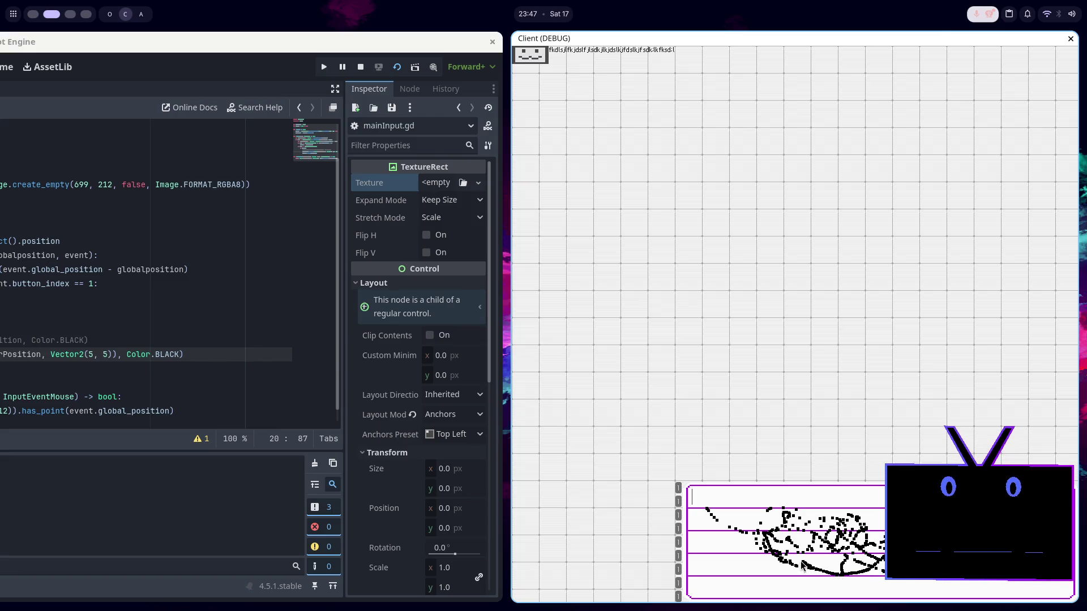
pyautogui.moveTo(718, 545); pyautogui.dragTo(811, 545)
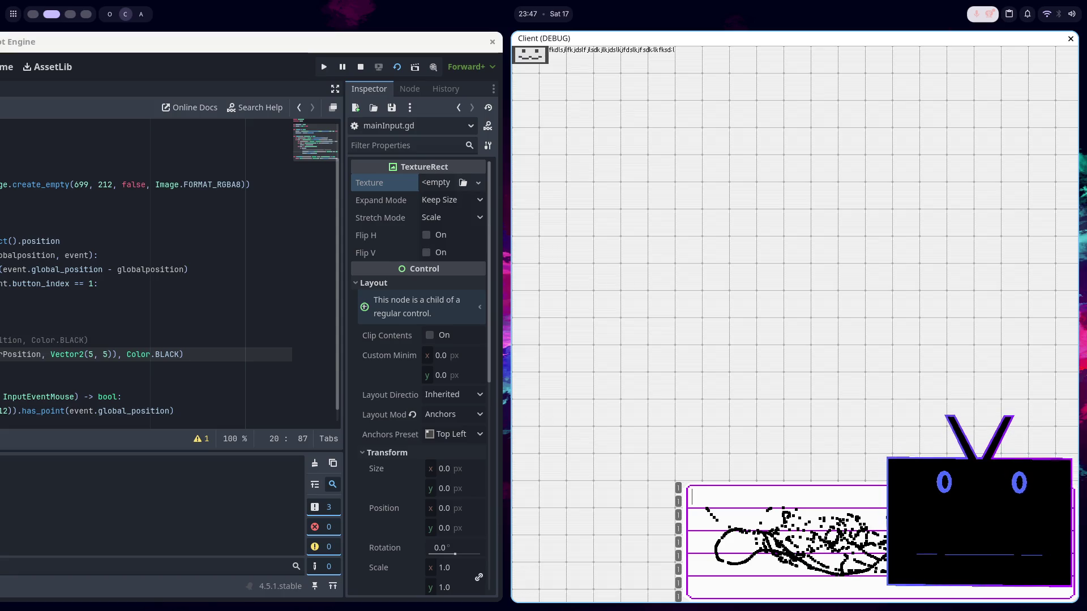
# Type and erase test text, draw two more strokes, then close the client
pyautogui.write('kl:jlkxjlkdjfldksjflkjdslkfjsdlkj')
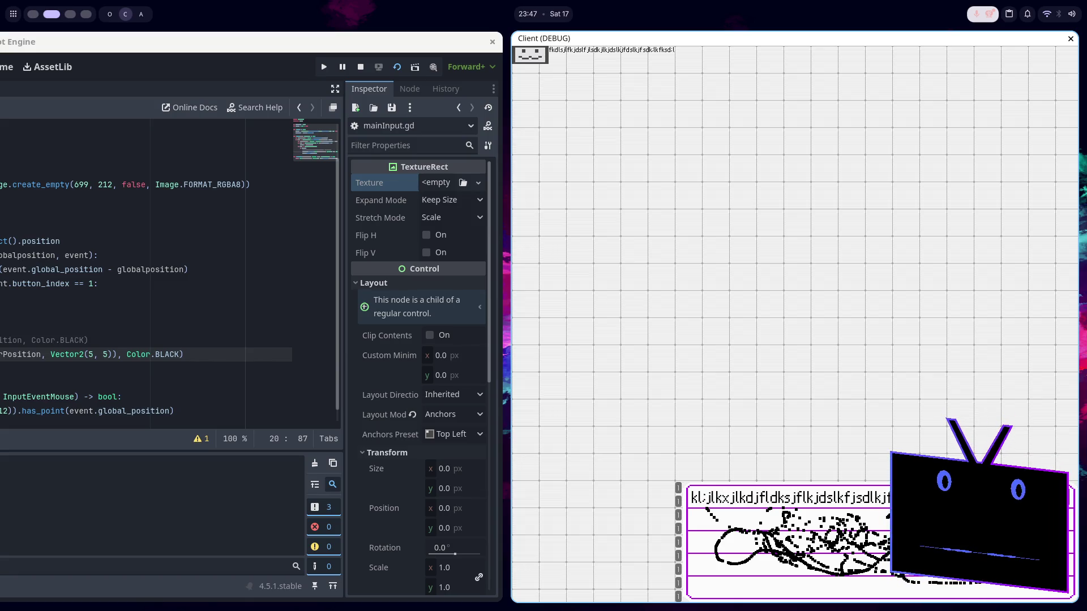
pyautogui.write('f jsdlkjfs')
pyautogui.press('BackSpace')
pyautogui.press('BackSpace')
pyautogui.press('BackSpace')
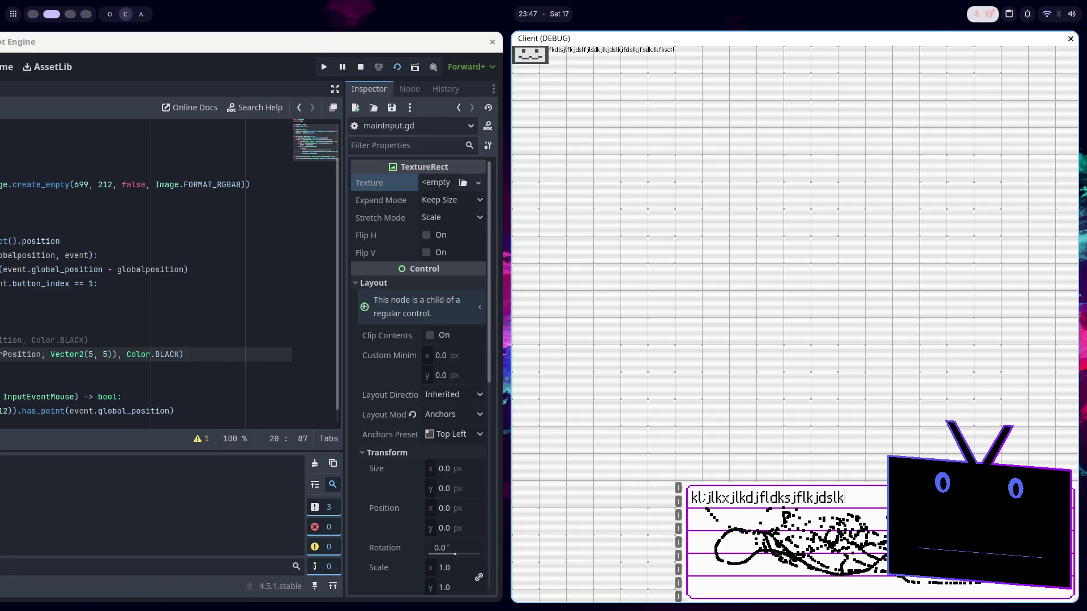
pyautogui.press('BackSpace')
pyautogui.press('BackSpace')
pyautogui.press('BackSpace')
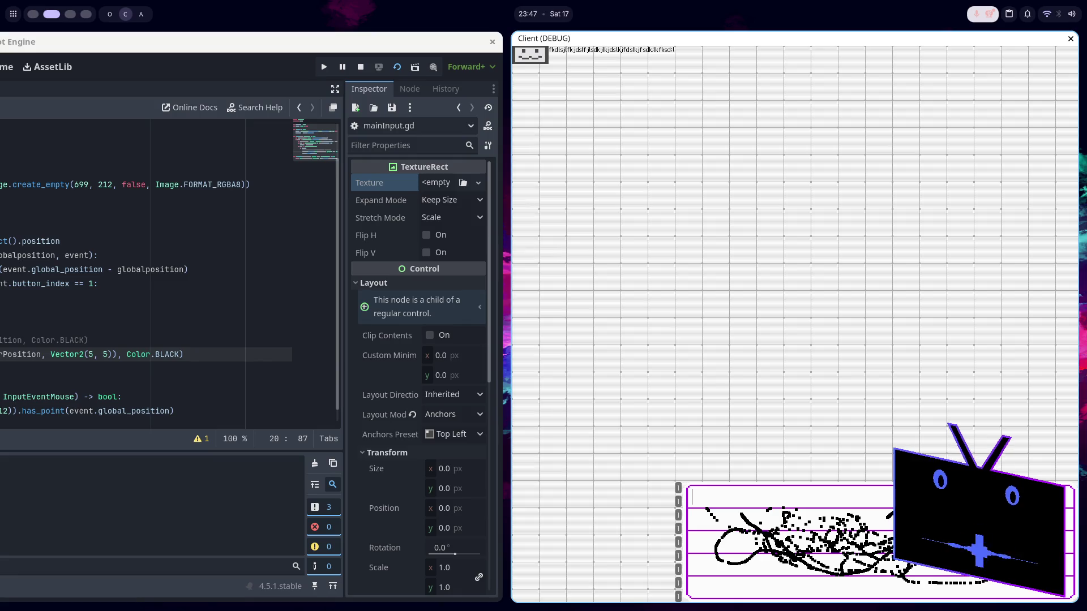
pyautogui.moveTo(791, 599); pyautogui.dragTo(739, 552)
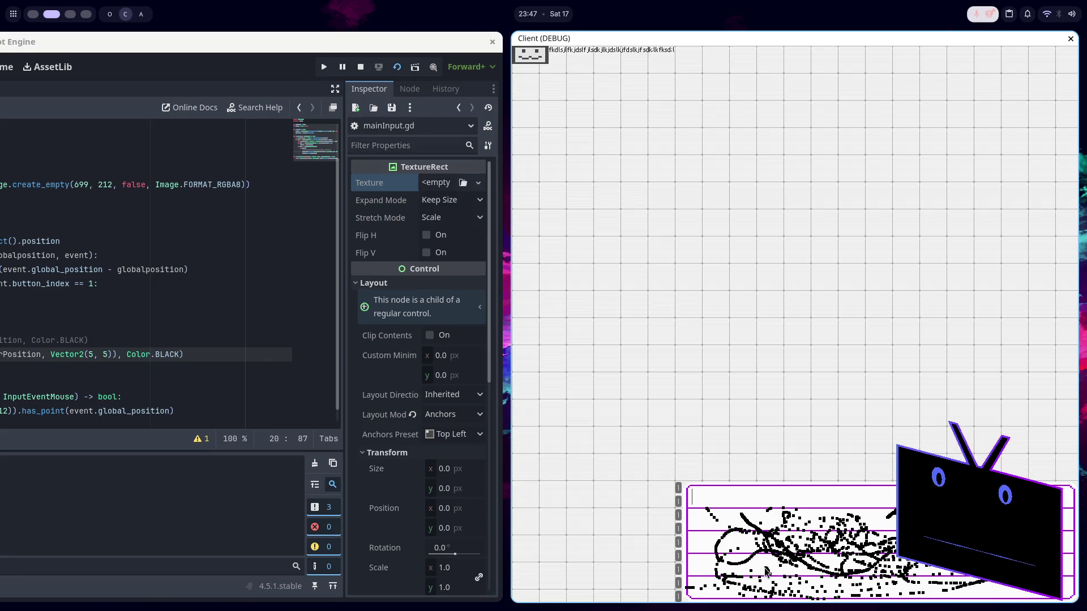
pyautogui.moveTo(771, 531); pyautogui.dragTo(738, 573)
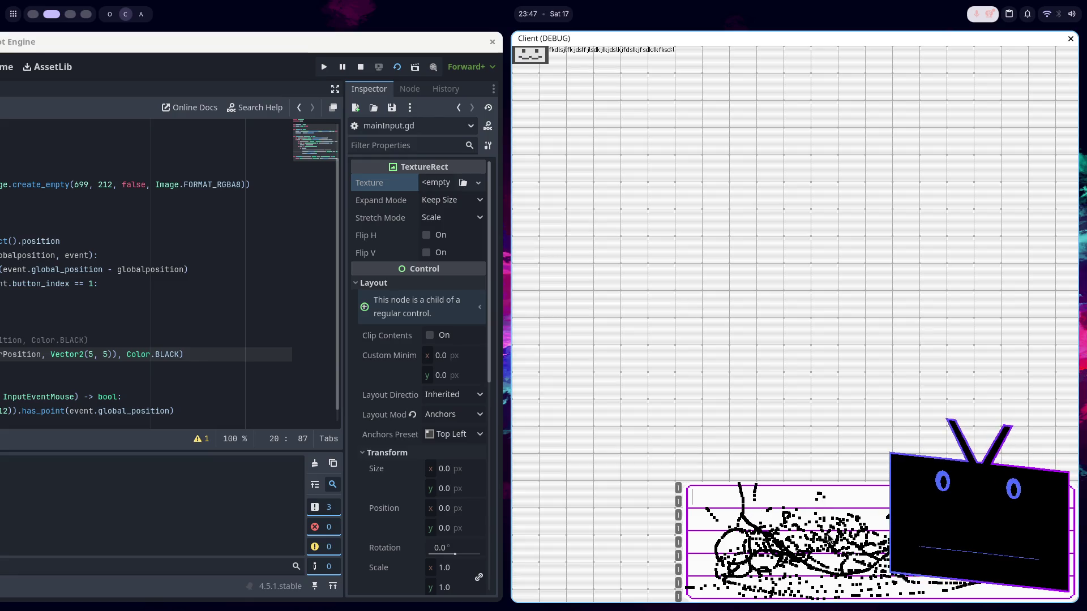
pyautogui.click(360, 67)
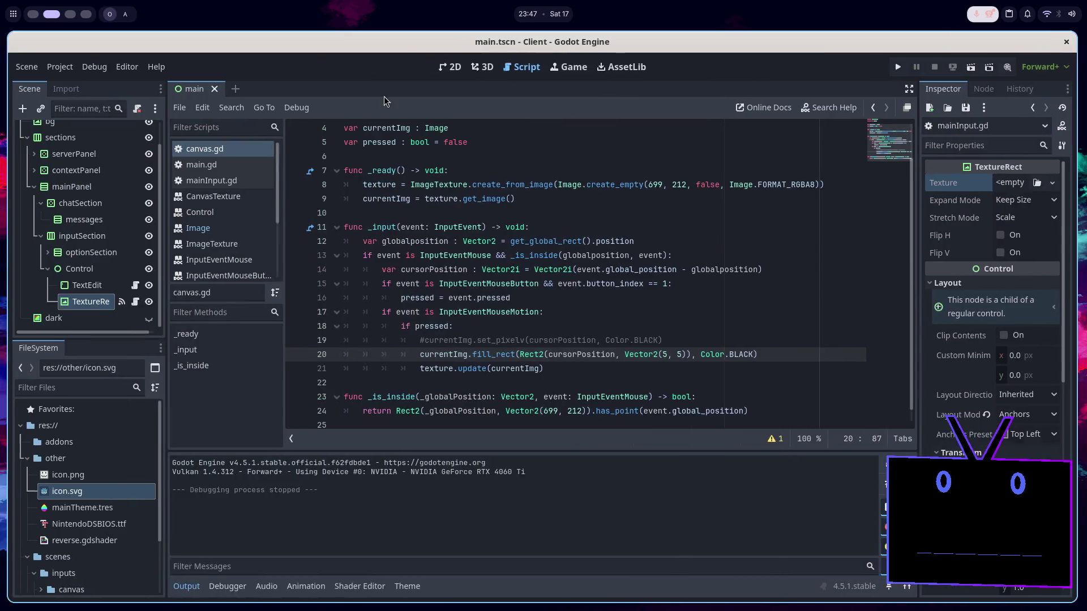
# Add a _mouse_exited function before _is_inside that sets pressed to false
pyautogui.scroll(-1, 534, 316)
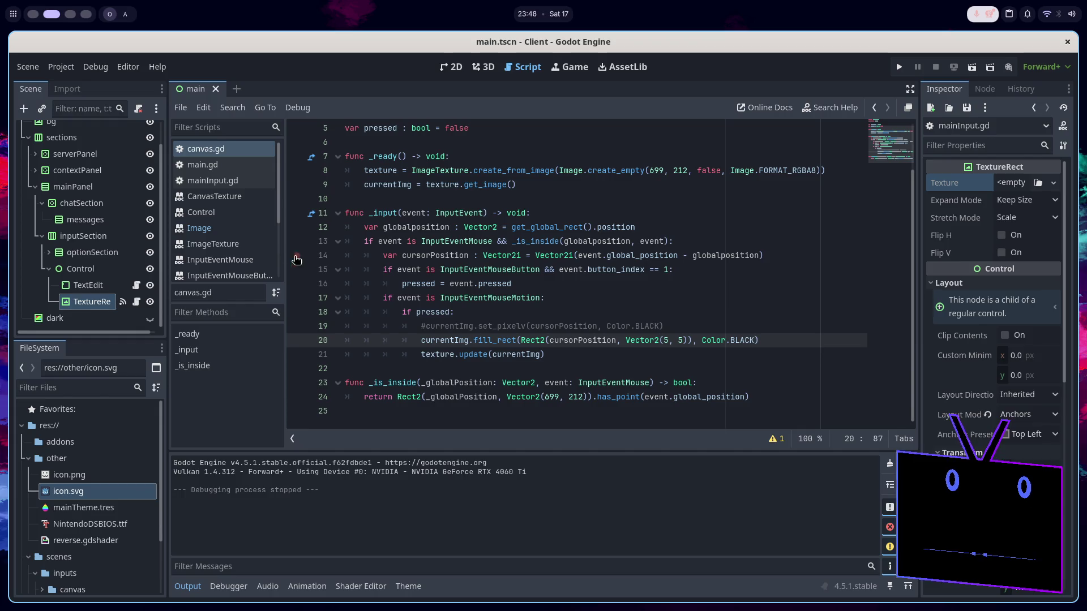
pyautogui.click(1000, 89)
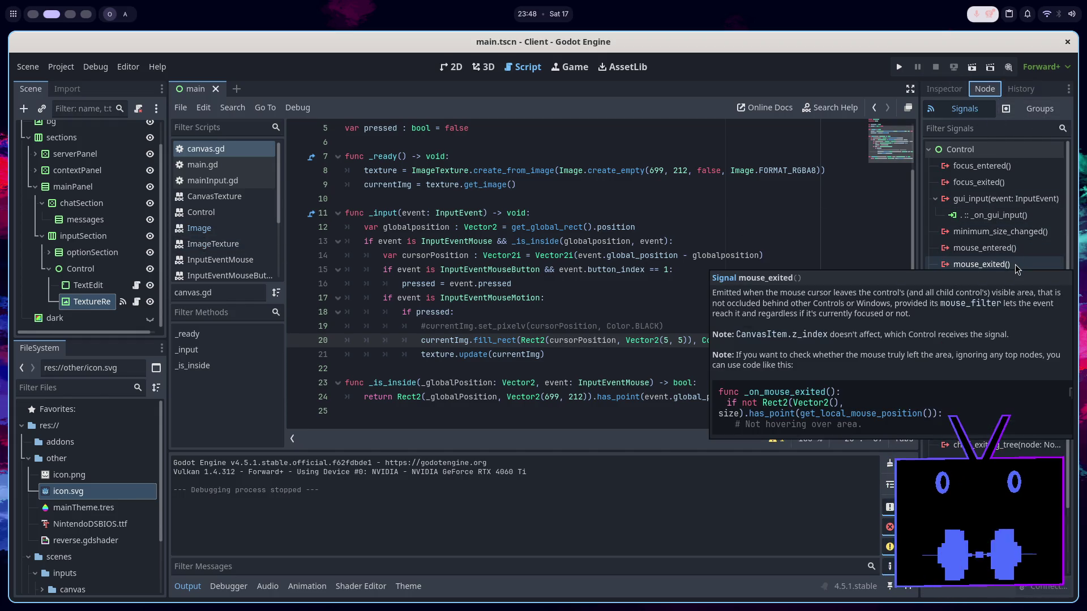
pyautogui.click(578, 328)
pyautogui.scroll(1, 475, 288)
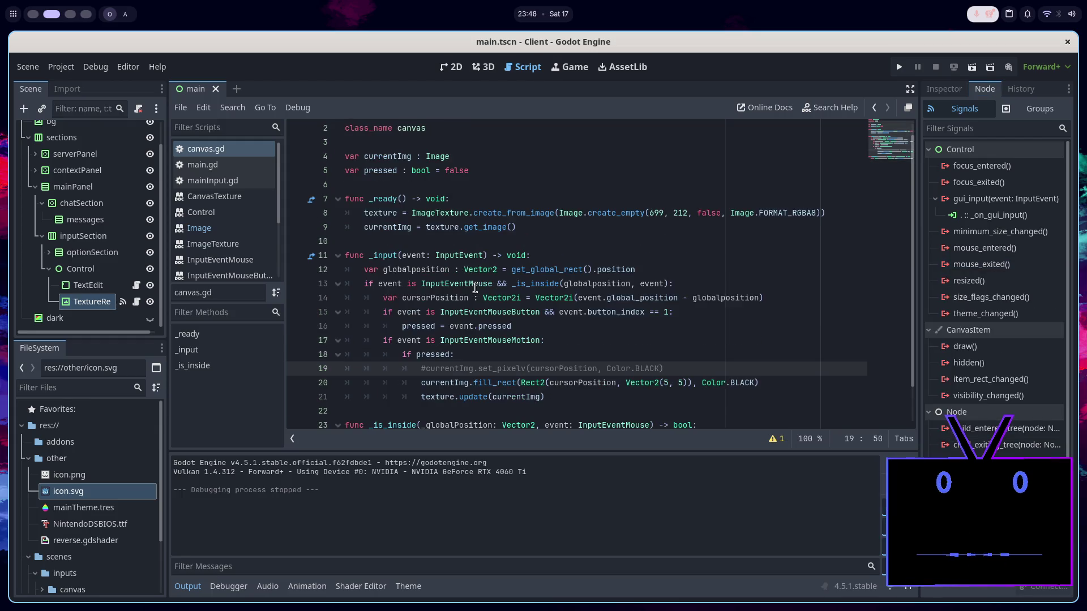
pyautogui.click(582, 234)
pyautogui.scroll(1, 581, 233)
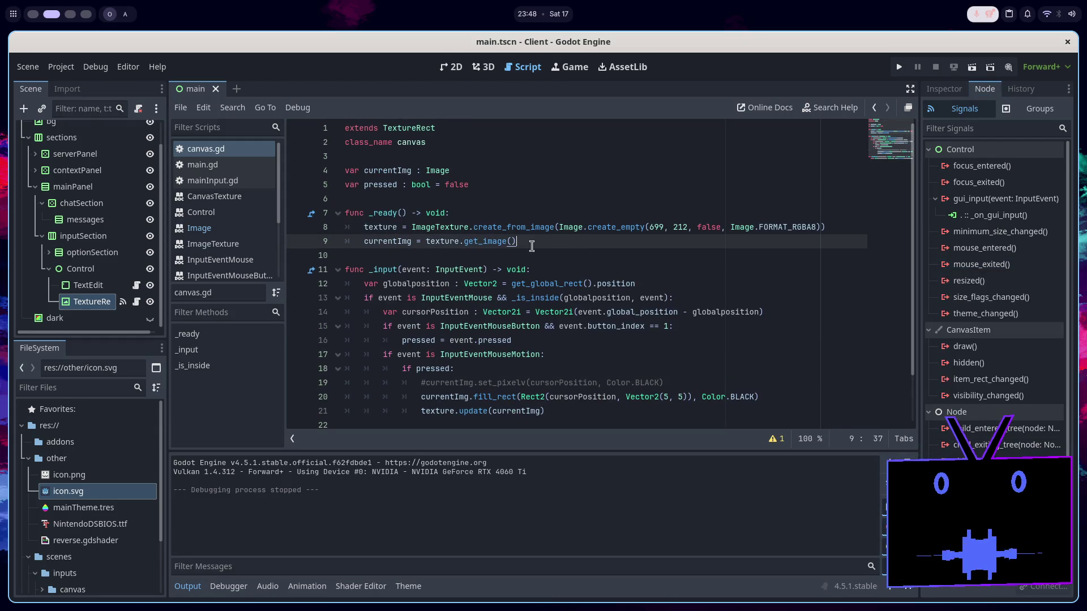
pyautogui.scroll(-2, 532, 246)
pyautogui.click(392, 368)
pyautogui.press('Return')
pyautogui.press('Return')
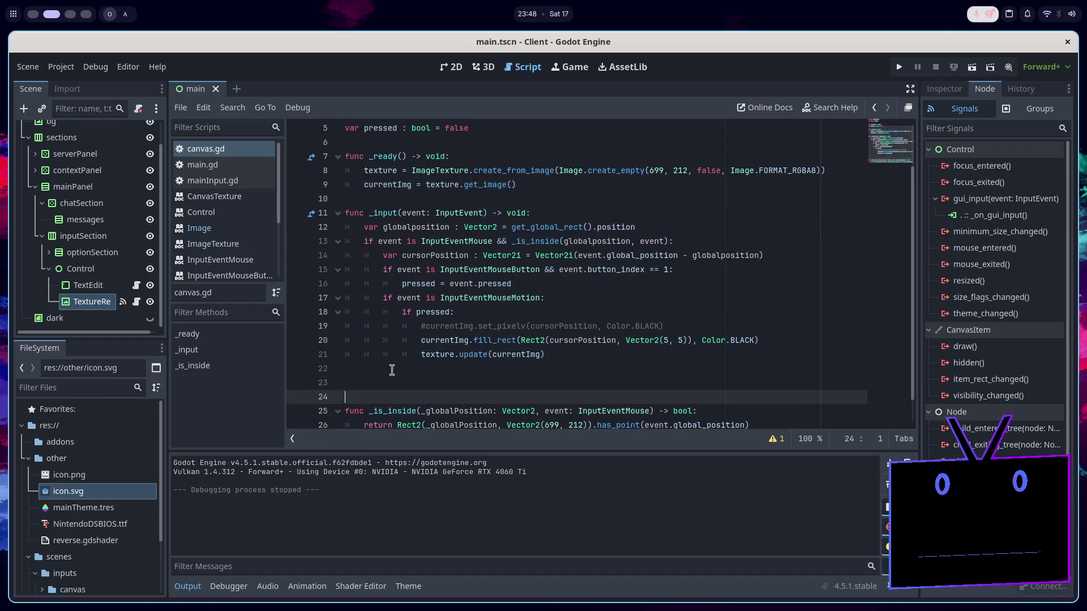
pyautogui.press('Up')
pyautogui.write('mous')
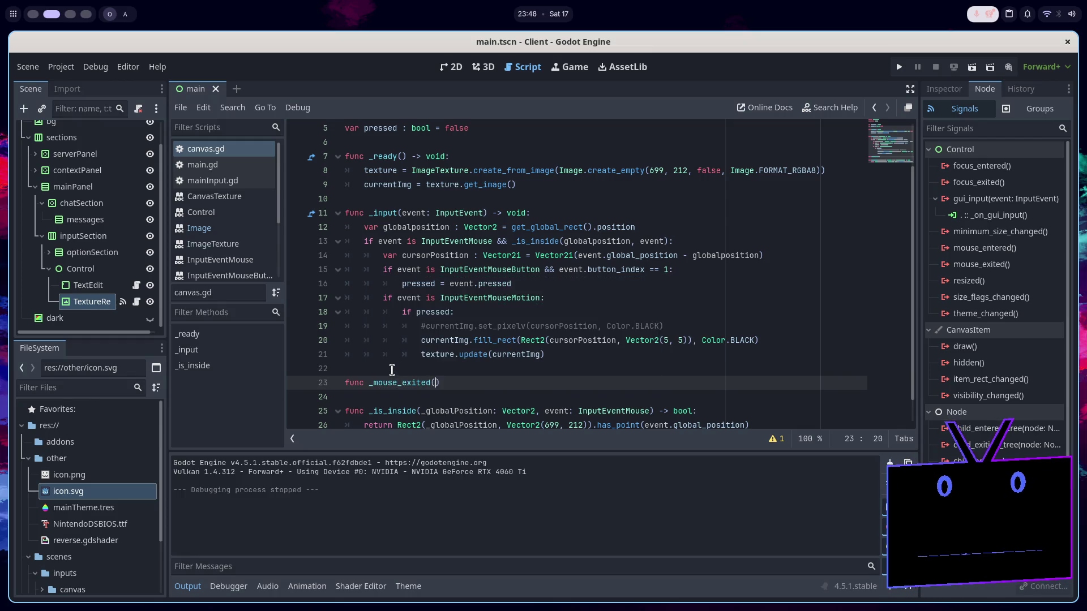
pyautogui.write('d:')
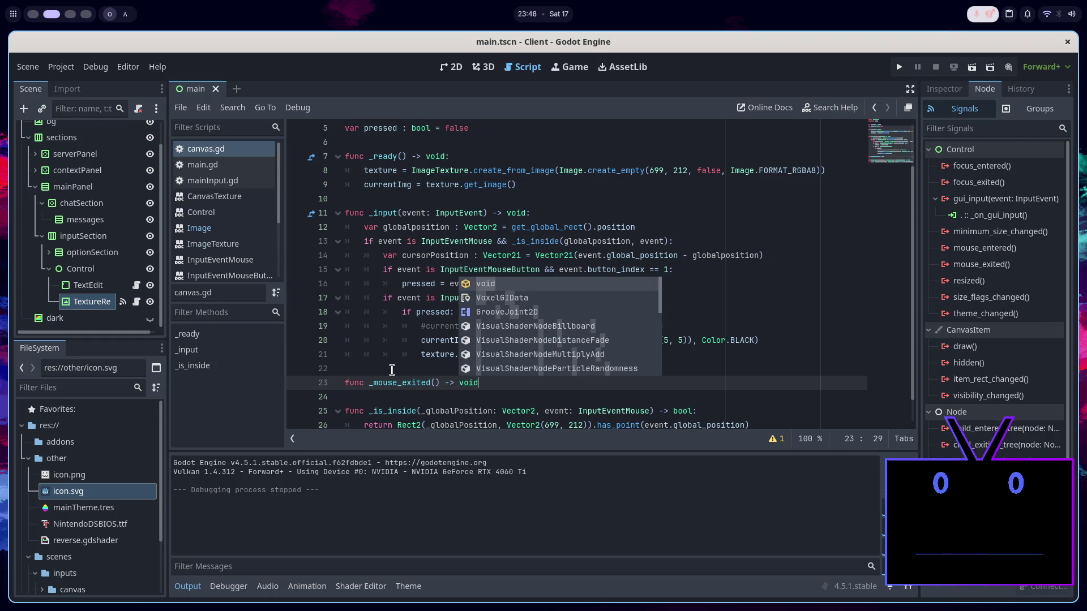
pyautogui.press('Return')
pyautogui.write('ssed = false')
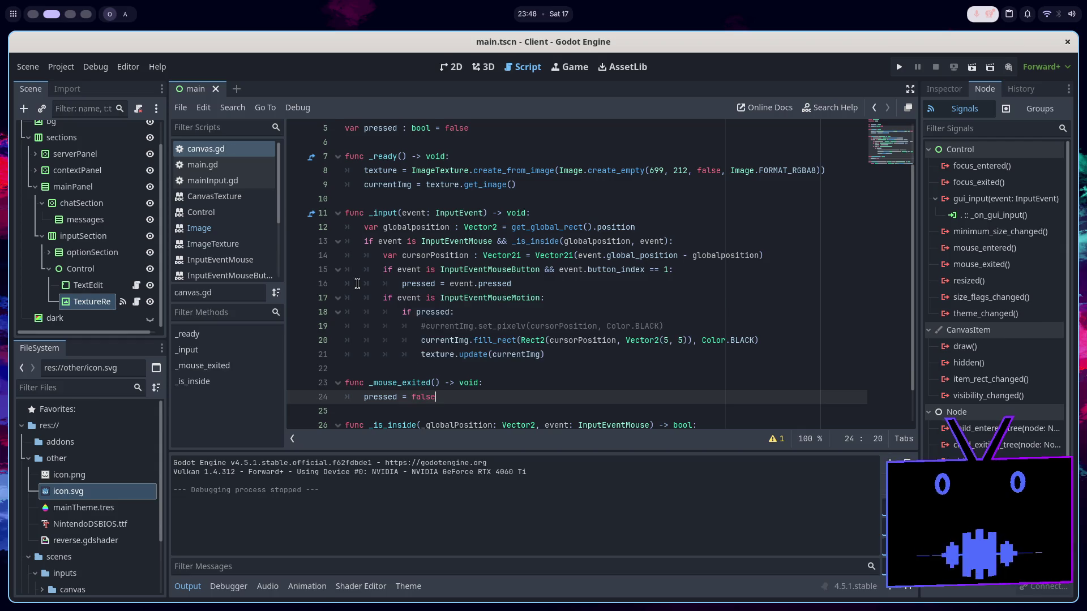
# Add mouse_exited.connect(_mouse_exited) on line 10 and save canvas.gd
pyautogui.scroll(2, 443, 234)
pyautogui.click(547, 232)
pyautogui.click(545, 244)
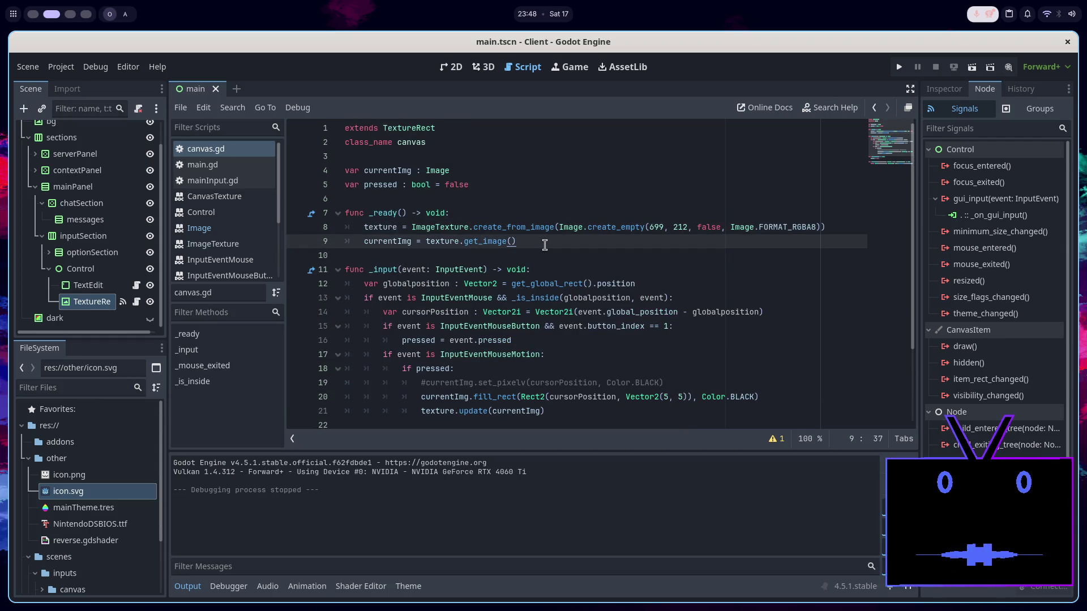
pyautogui.press('Return')
pyautogui.write('mouse')
pyautogui.press('Down')
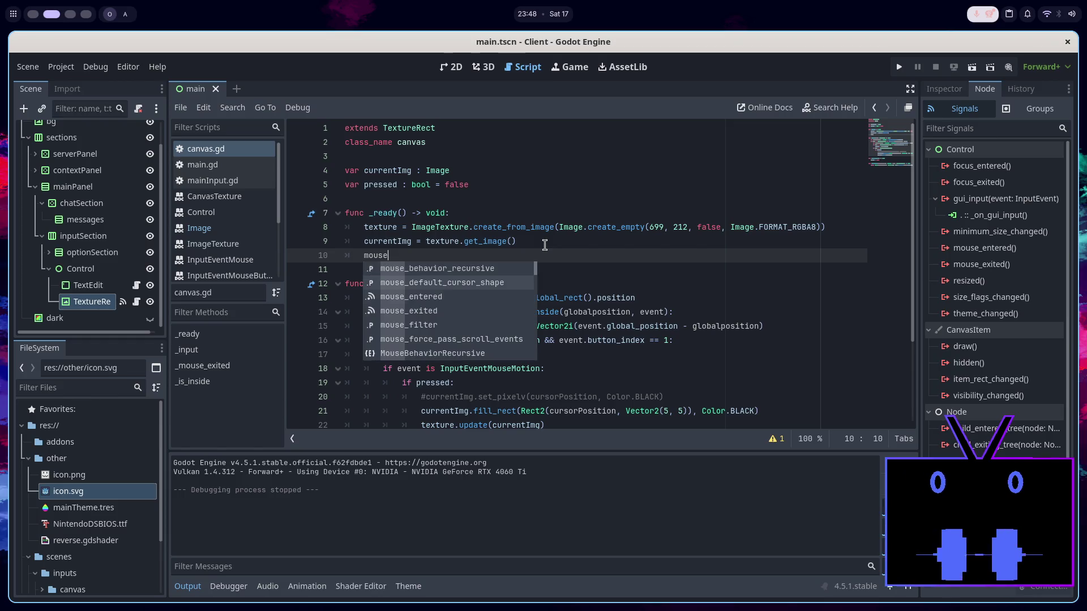
pyautogui.press('Down')
pyautogui.press('Down')
pyautogui.press('Return')
pyautogui.write('.')
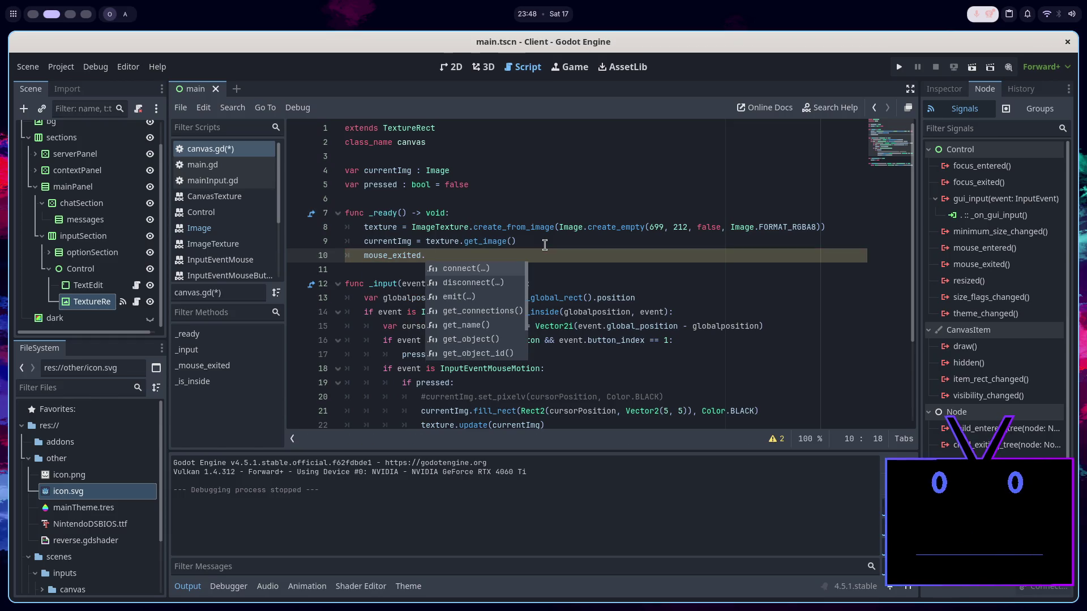
pyautogui.press('Return')
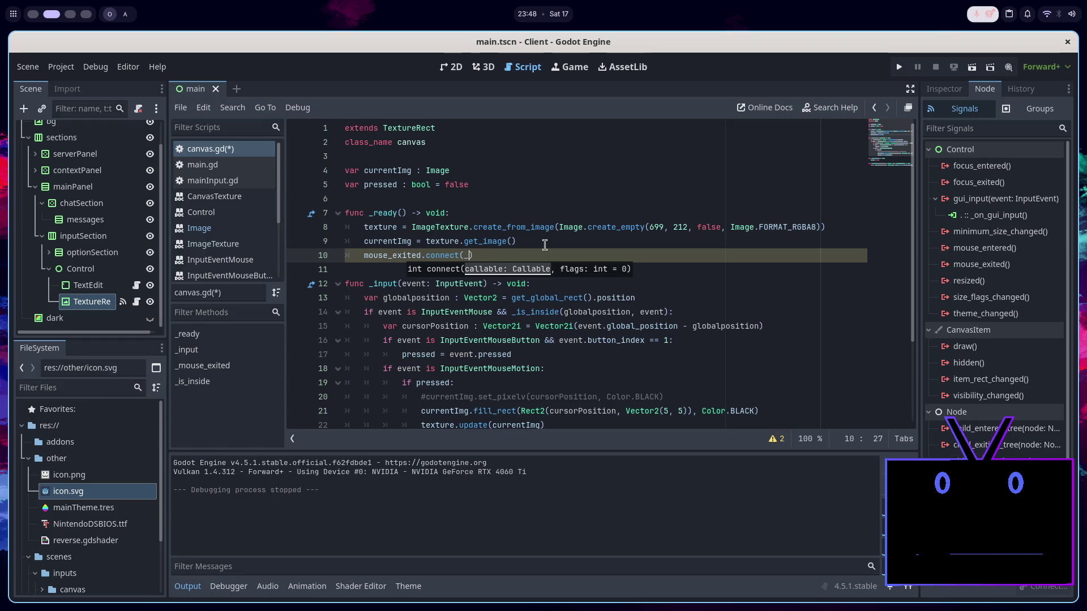
pyautogui.press('Return')
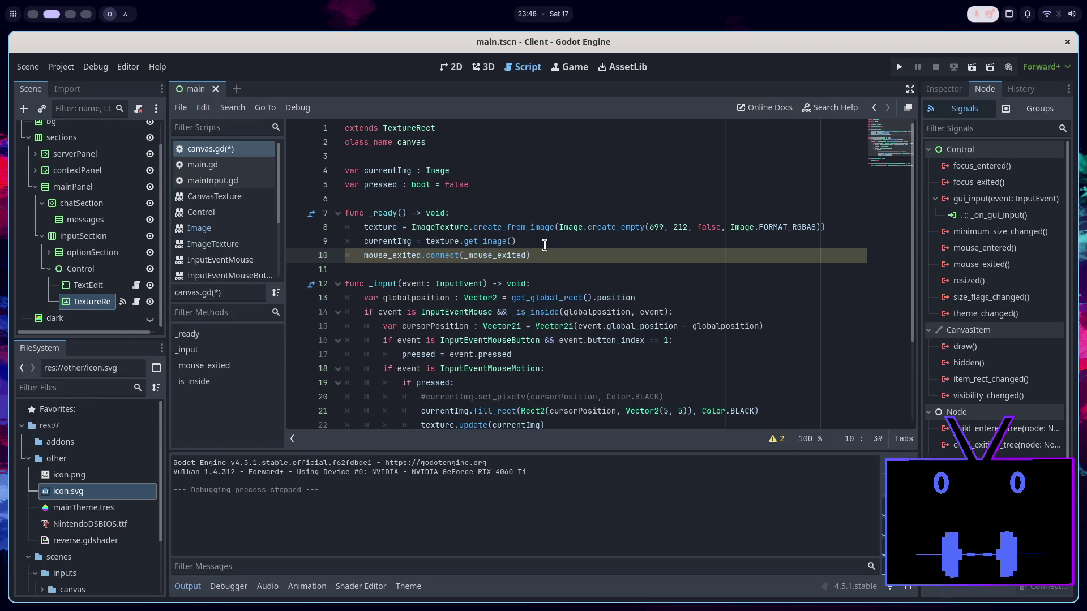
pyautogui.press('End')
pyautogui.hotkey('ctrl', 's')
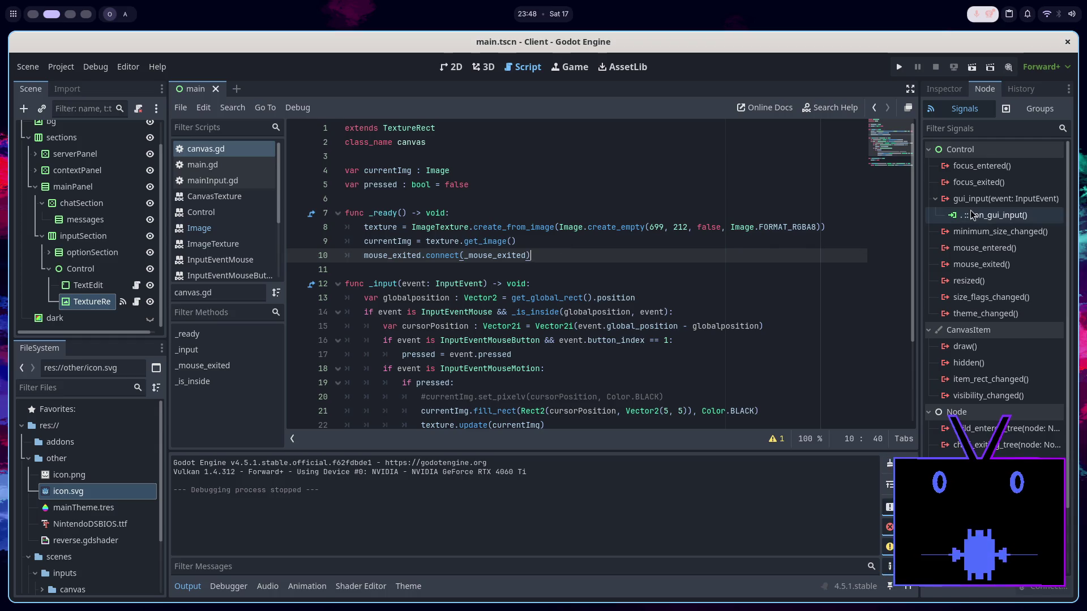
# Disconnect gui_input from _on_gui_input, save the scene, and delete the commented set_pixelv line
pyautogui.scroll(-3, 611, 261)
pyautogui.rightClick(971, 217)
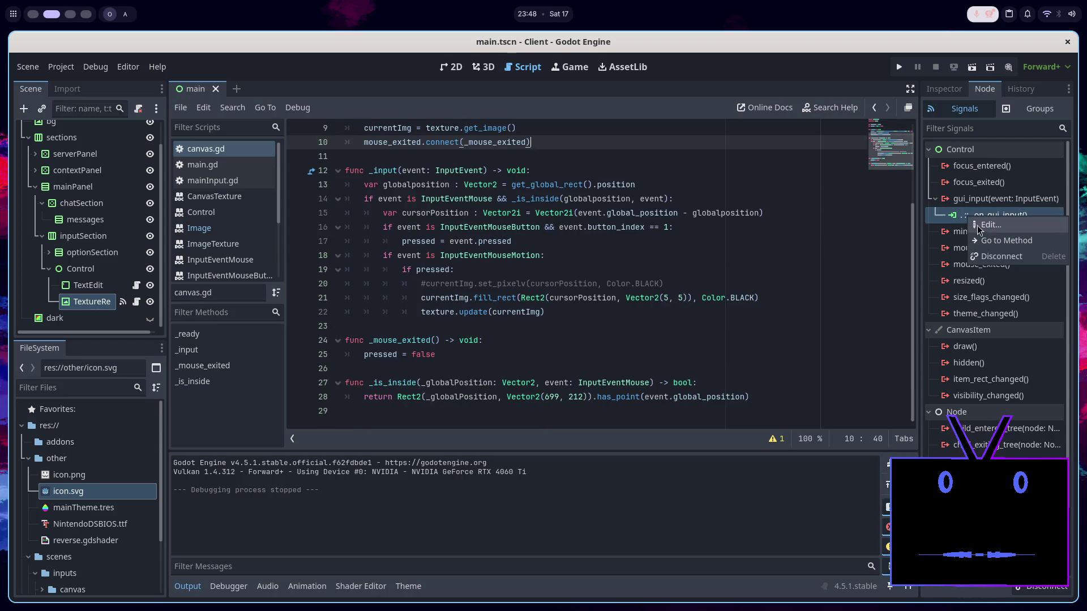
pyautogui.click(1001, 257)
pyautogui.click(625, 269)
pyautogui.scroll(2, 625, 269)
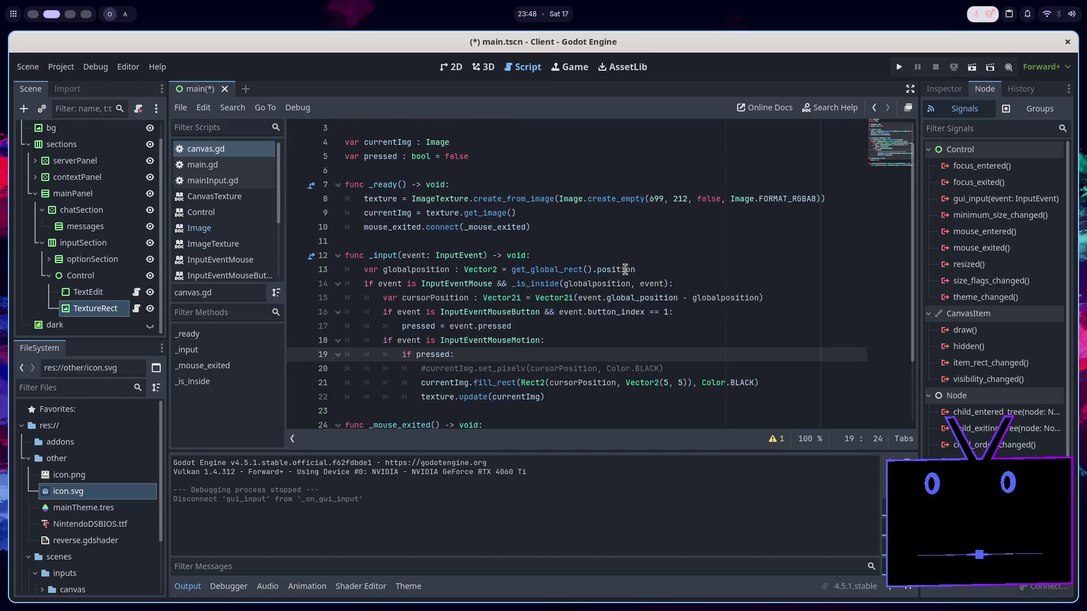
pyautogui.scroll(-1, 625, 269)
pyautogui.hotkey('ctrl', 's')
pyautogui.moveTo(666, 327); pyautogui.dragTo(695, 317)
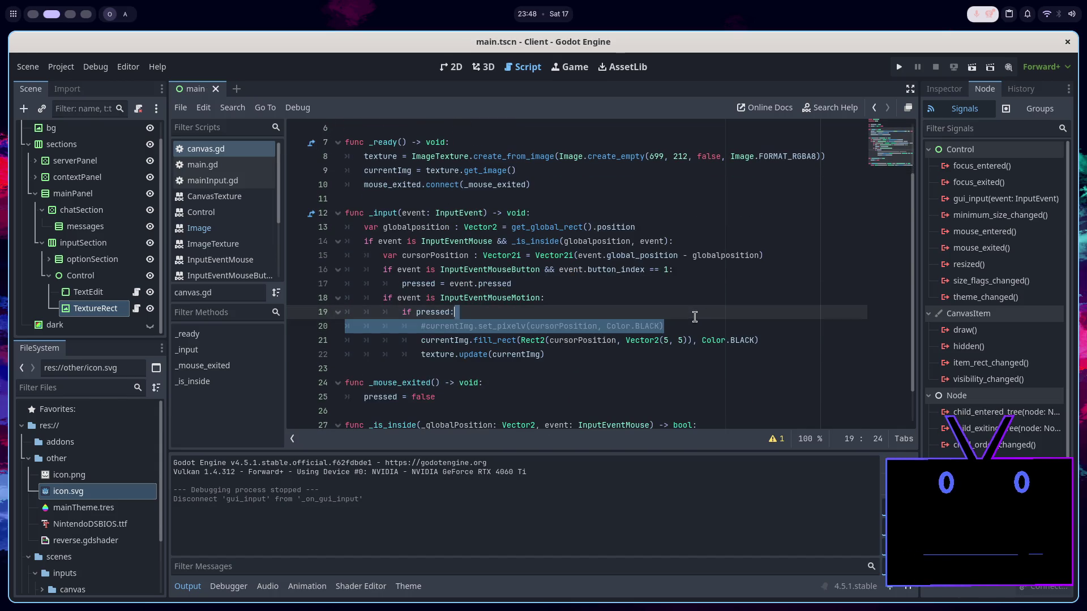
pyautogui.press('BackSpace')
pyautogui.click(898, 67)
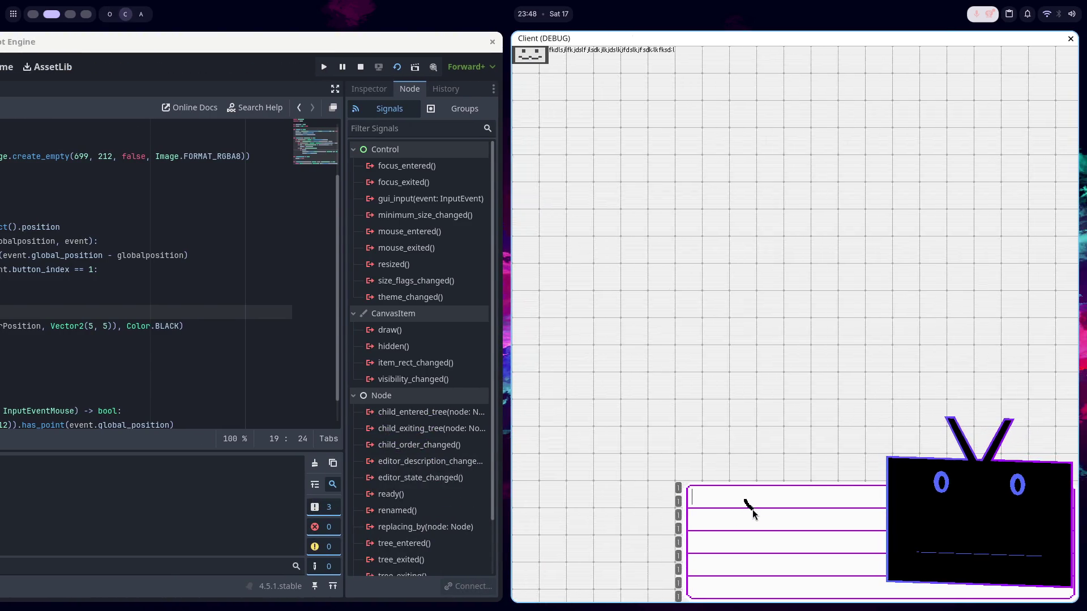
pyautogui.moveTo(860, 499); pyautogui.dragTo(851, 447)
pyautogui.moveTo(841, 484); pyautogui.dragTo(828, 518)
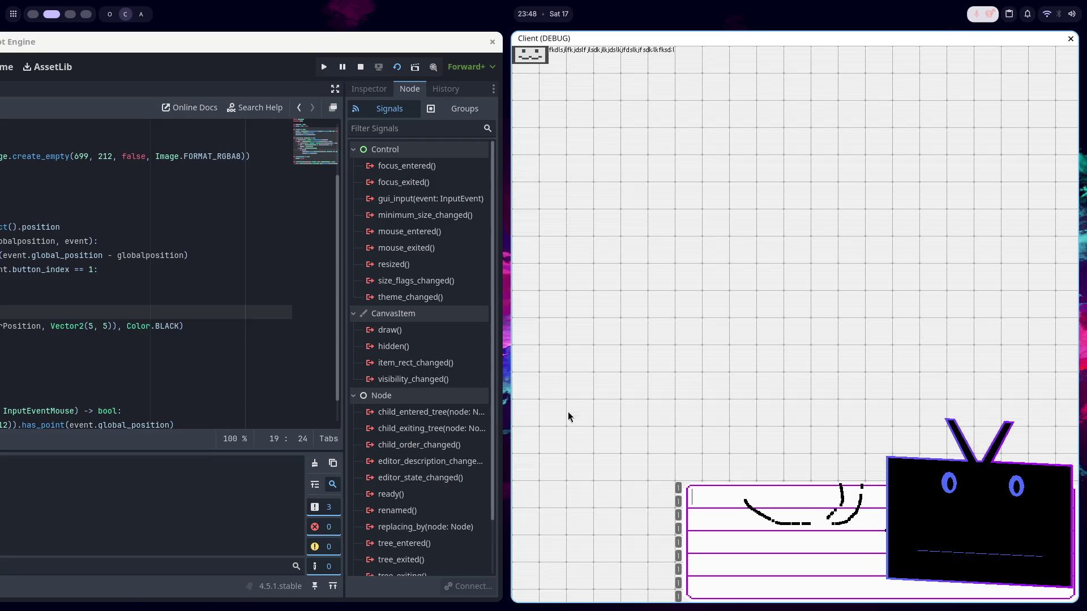
pyautogui.hotkey('alt', 'F4')
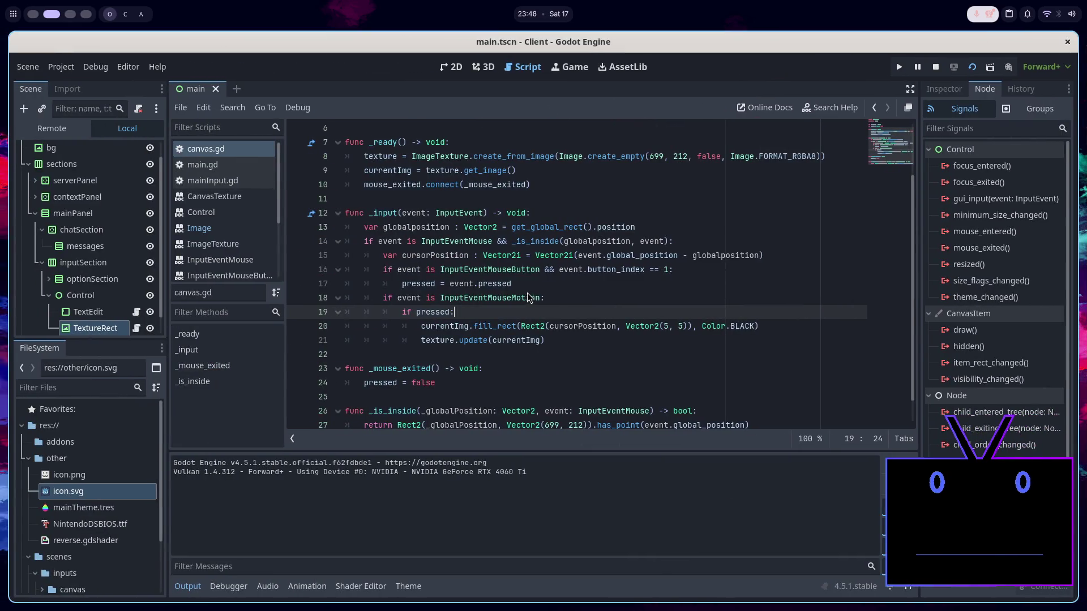
pyautogui.moveTo(535, 298)
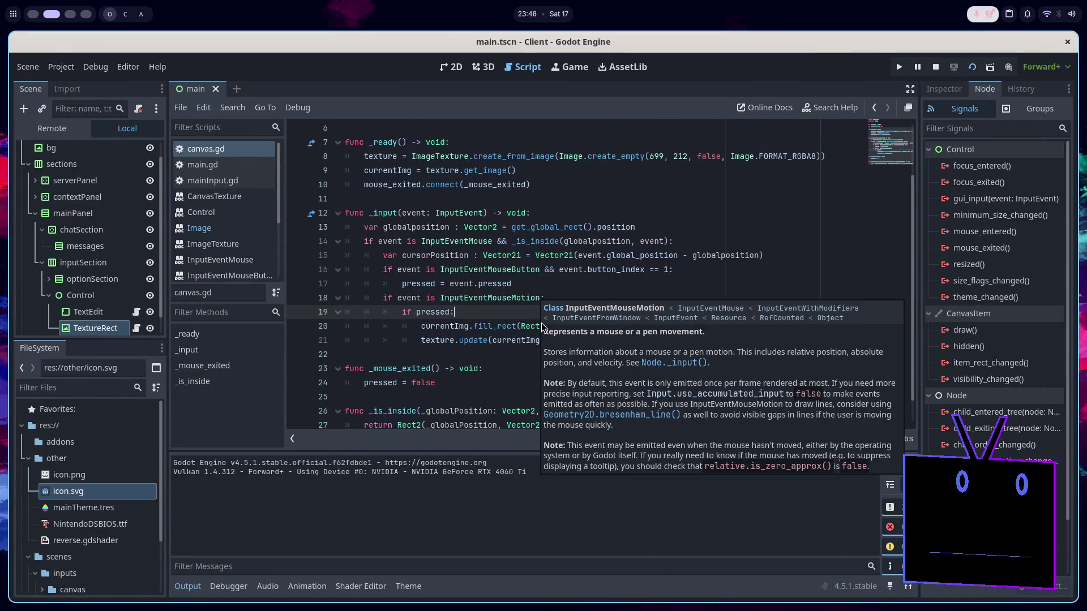
pyautogui.keyDown('ctrl'); pyautogui.click(492, 297); pyautogui.keyUp('ctrl')
pyautogui.scroll(-4, 500, 297)
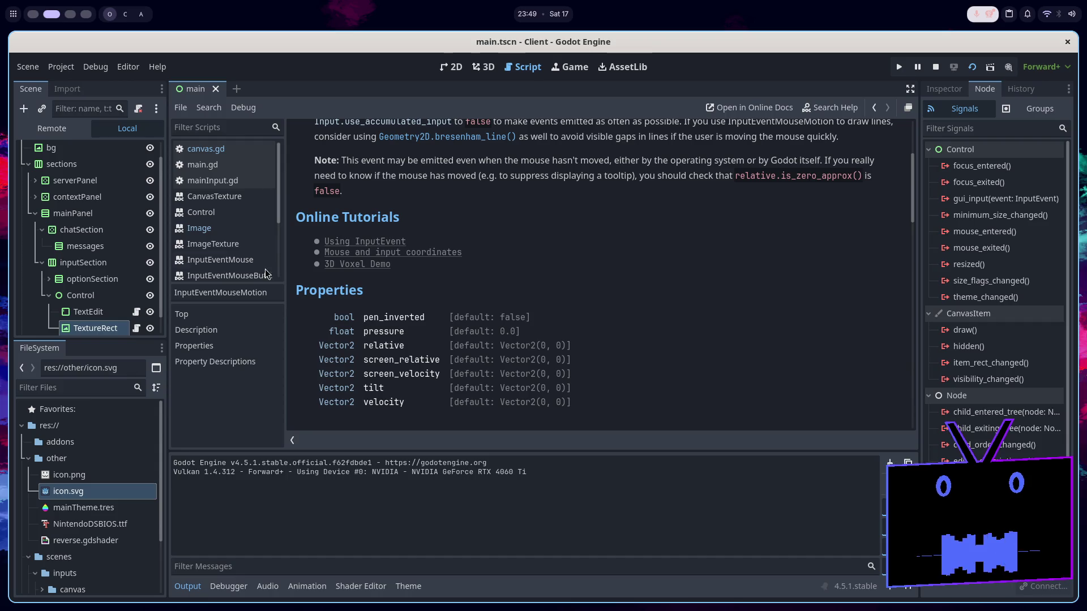
pyautogui.click(224, 151)
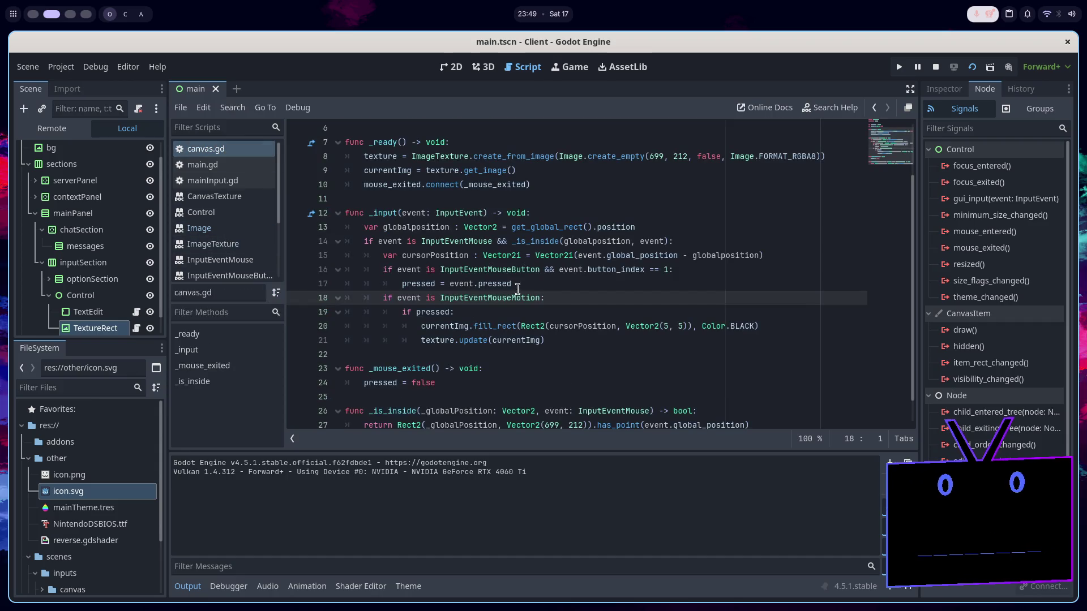
# Add print(event.pressure) above 'if pressed:' and run the game to log pressure values
pyautogui.click(489, 313)
pyautogui.press('Return')
pyautogui.write('print(')
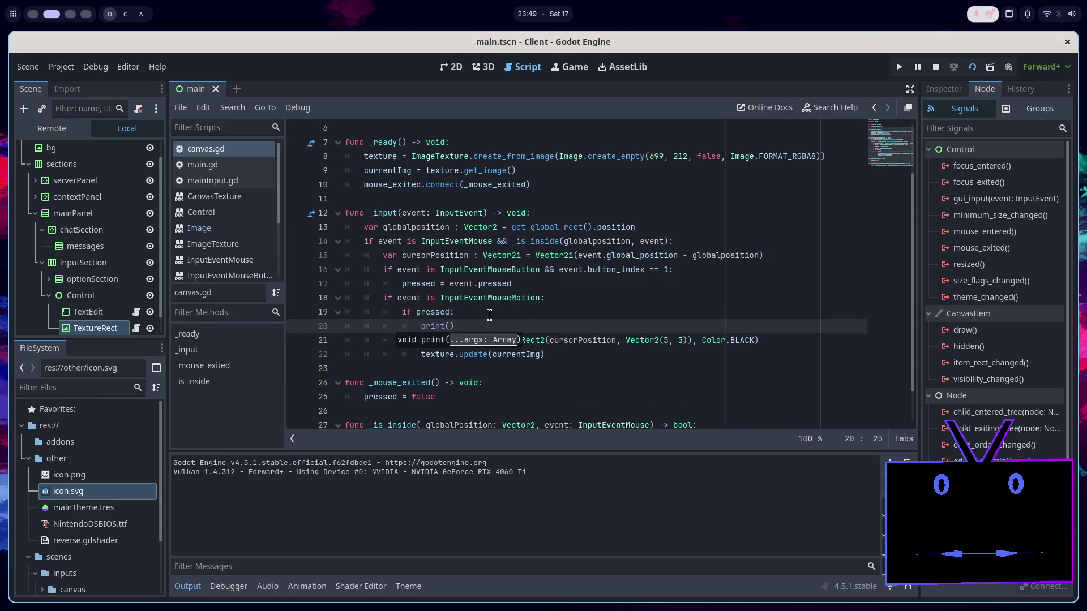
pyautogui.write('ev')
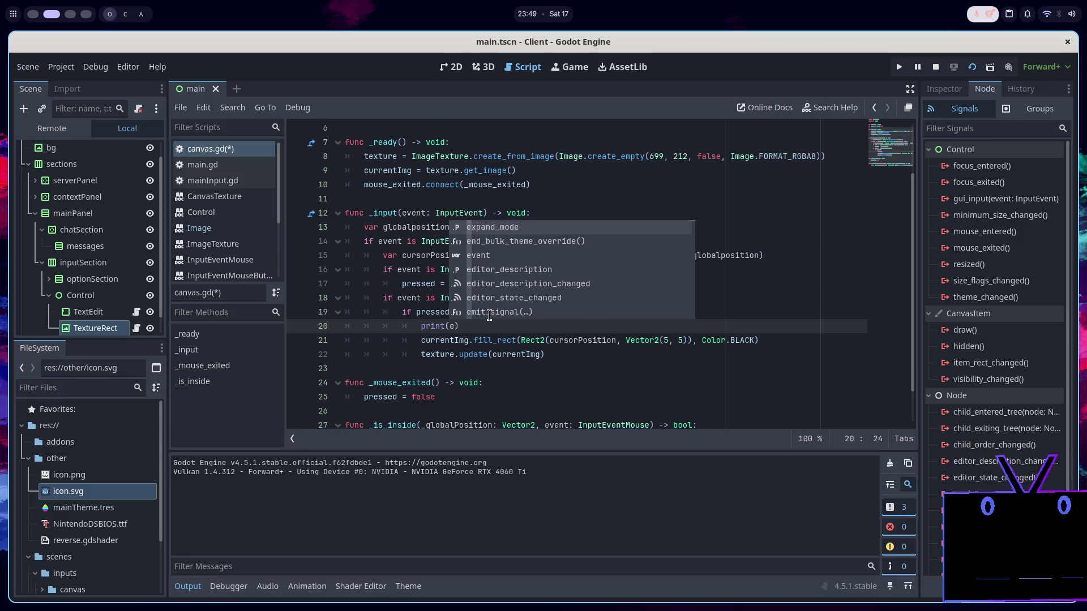
pyautogui.write('ent.pre')
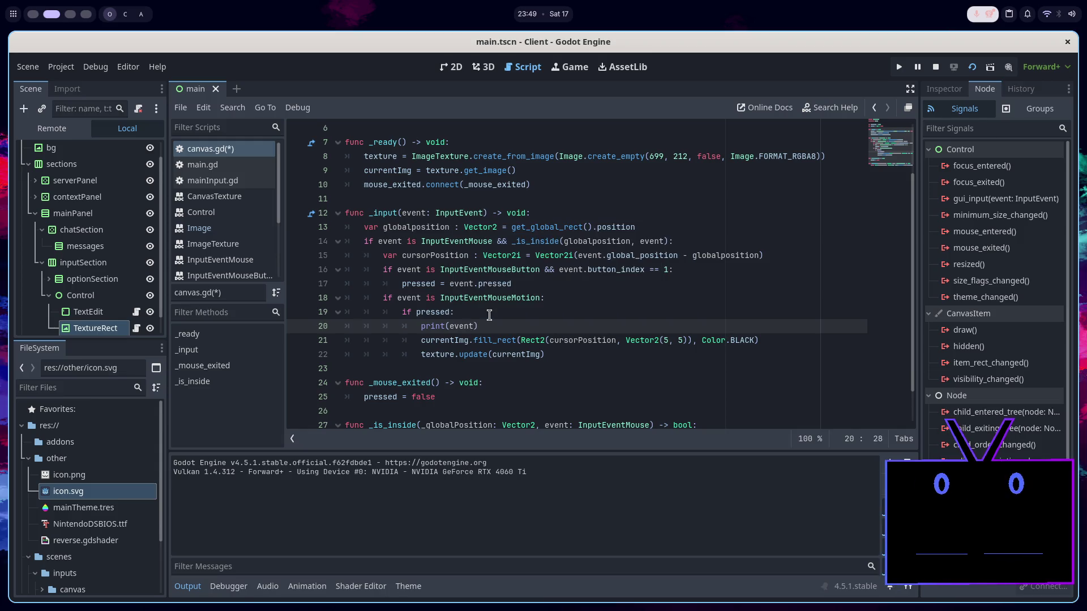
pyautogui.press('Return')
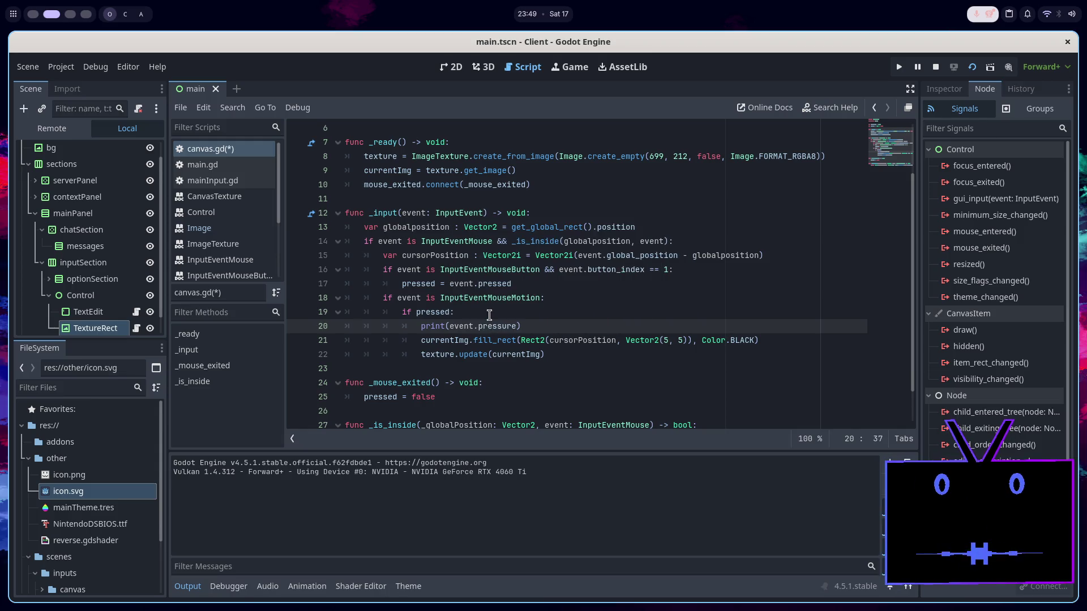
pyautogui.hotkey('alt', 'Up')
pyautogui.hotkey('shift', 'Tab')
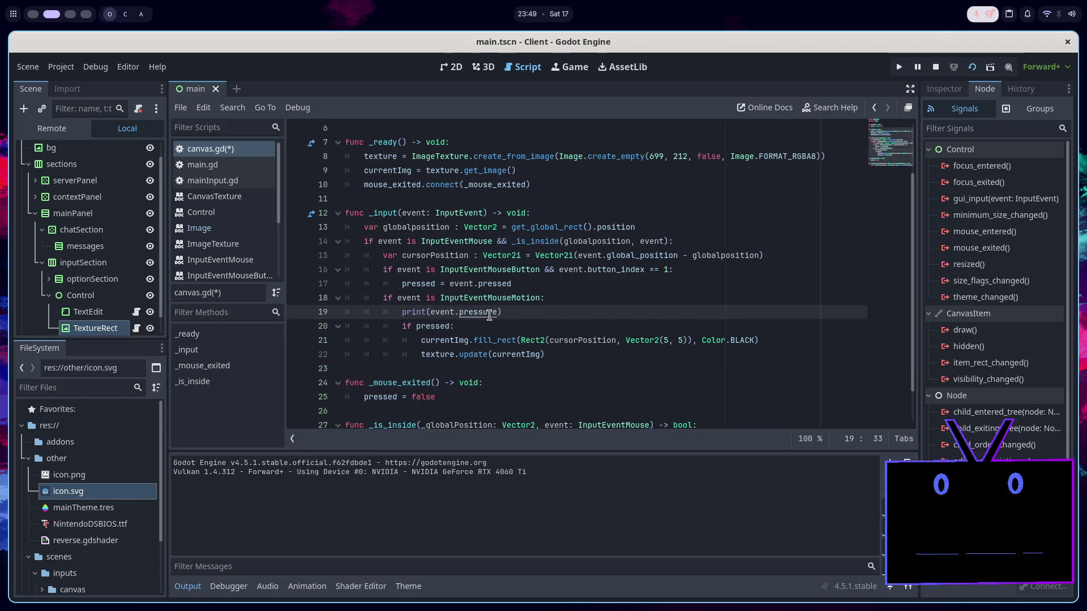
pyautogui.click(969, 71)
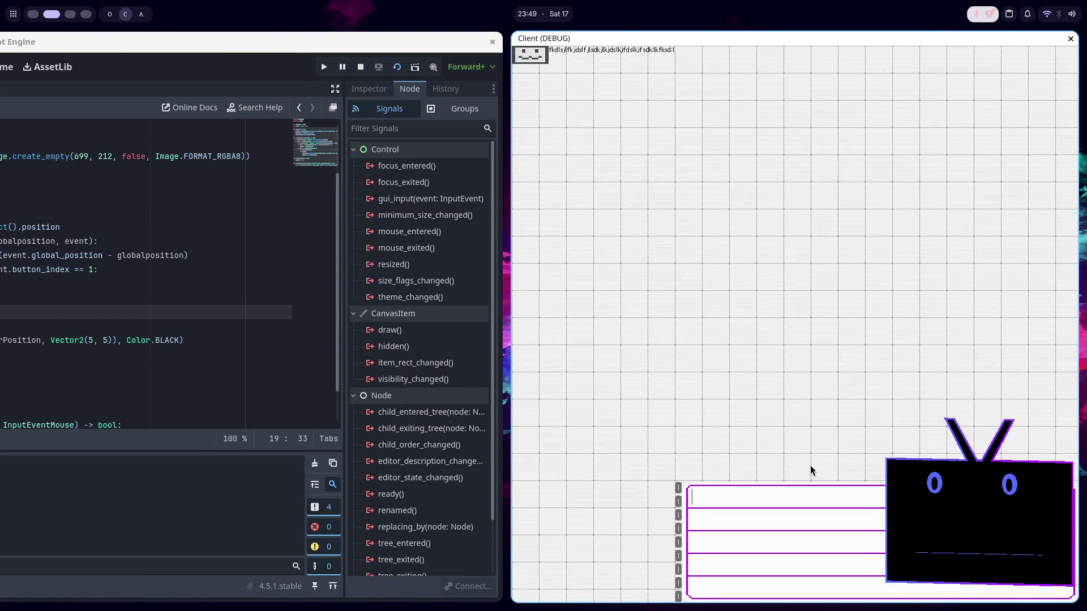
pyautogui.press('F8')
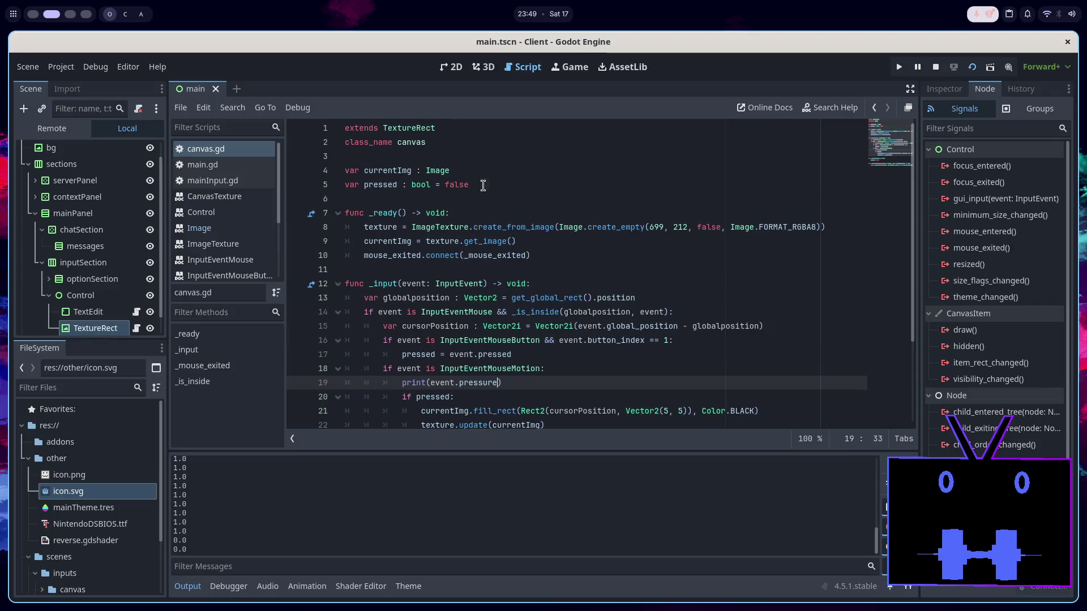
# Delete the pressed variable and button check, and change 'if pressed' to 'if event.pressure'
pyautogui.moveTo(483, 185); pyautogui.dragTo(491, 176)
pyautogui.press('BackSpace')
pyautogui.scroll(-2, 491, 176)
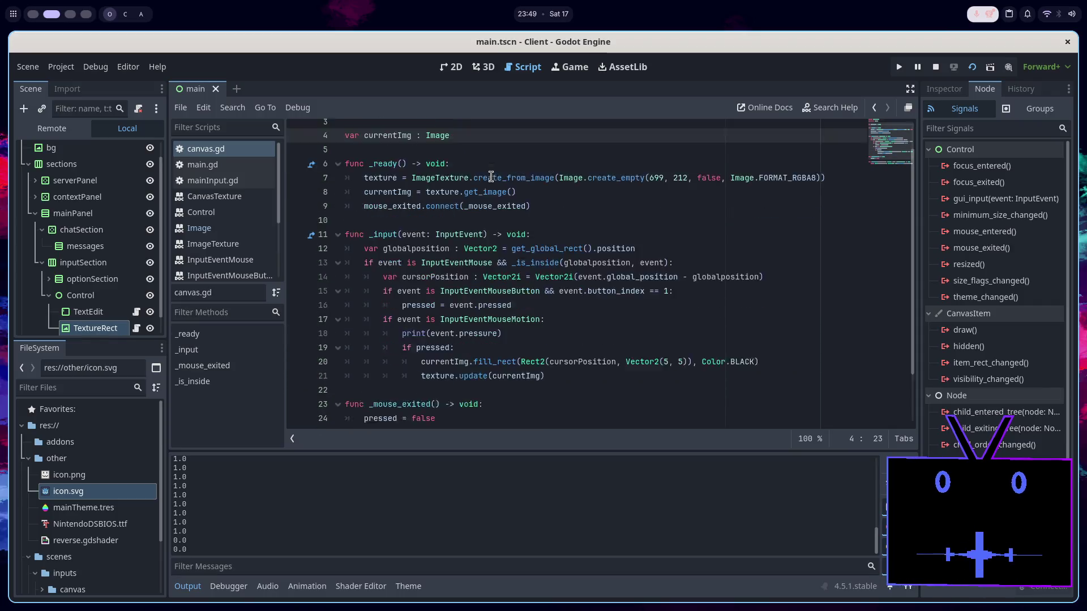
pyautogui.moveTo(513, 255); pyautogui.dragTo(789, 229)
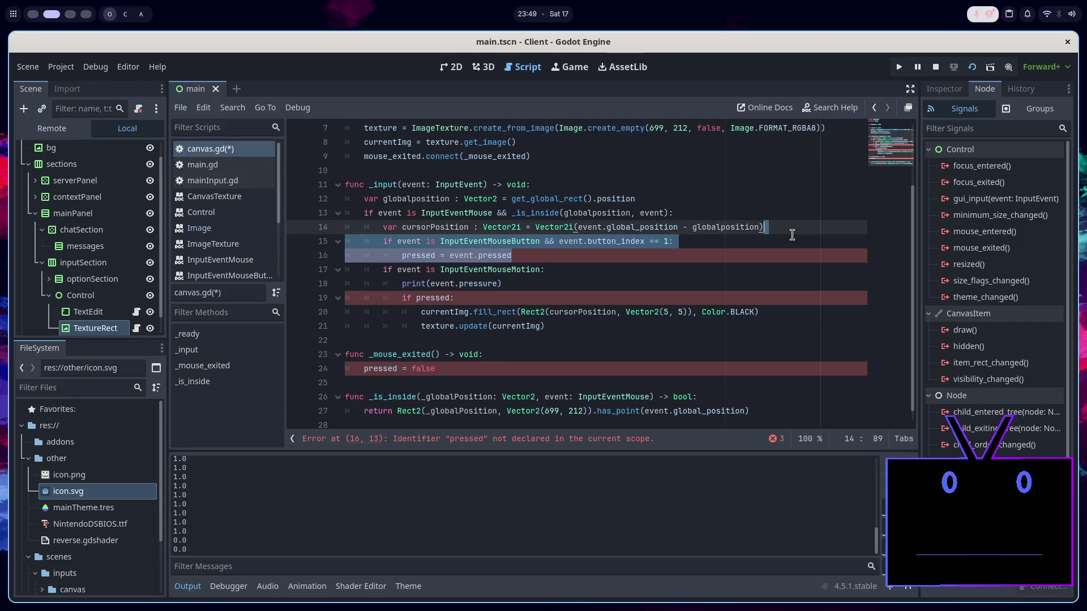
pyautogui.press('BackSpace')
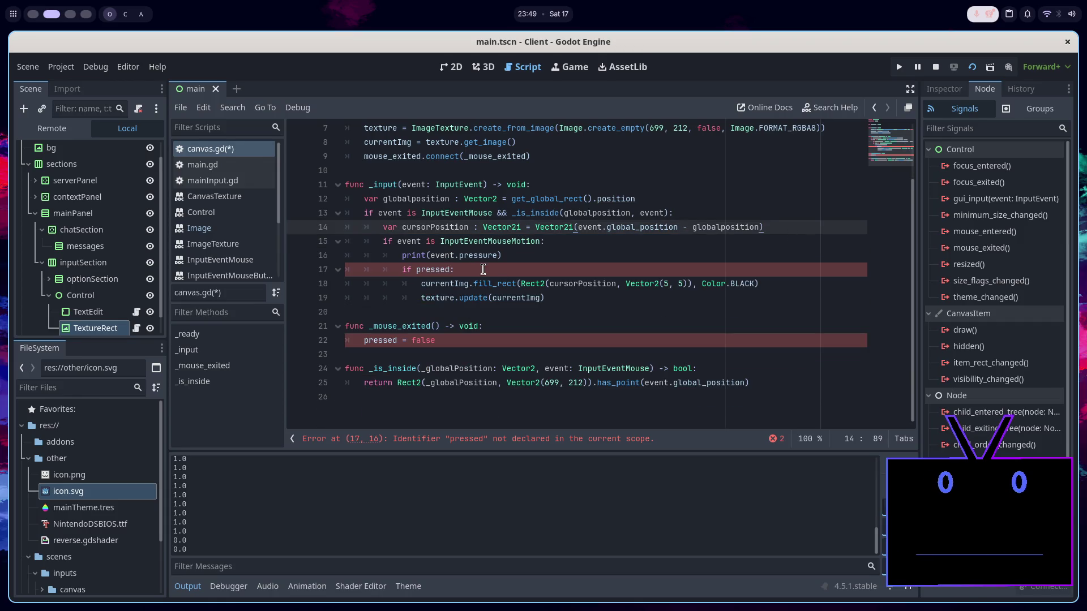
pyautogui.doubleClick(474, 256)
pyautogui.hotkey('ctrl', 'c')
pyautogui.doubleClick(429, 270)
pyautogui.hotkey('ctrl', 'v')
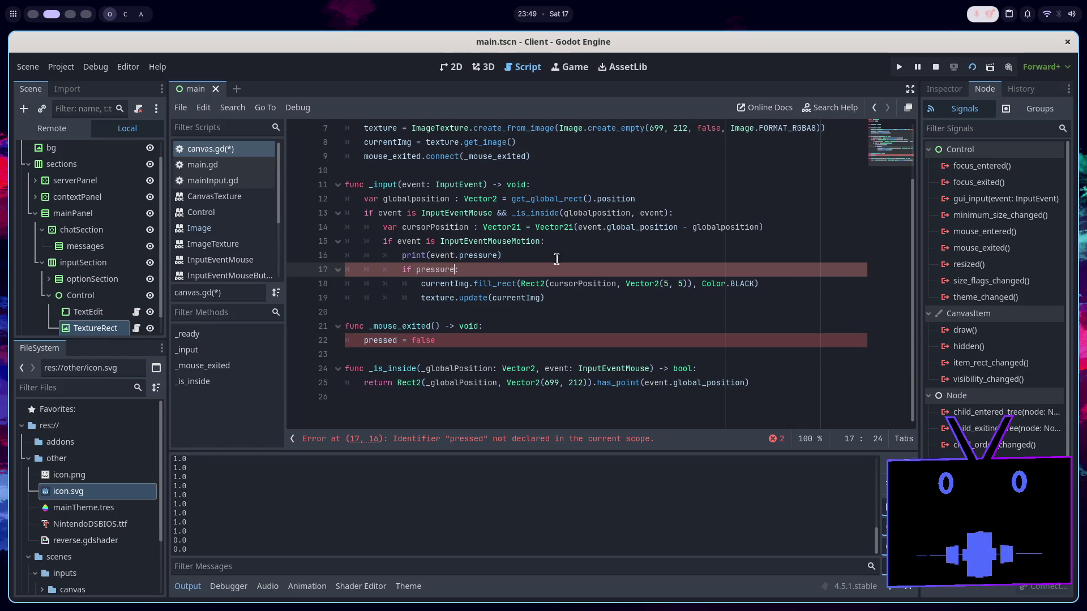
pyautogui.write('ent.')
# Remove the pressure print, _mouse_exited and its connect line, save, and rerun the game
pyautogui.moveTo(544, 256); pyautogui.dragTo(574, 244)
pyautogui.press('BackSpace')
pyautogui.moveTo(501, 319); pyautogui.dragTo(621, 287)
pyautogui.press('BackSpace')
pyautogui.scroll(2, 574, 287)
pyautogui.moveTo(530, 241); pyautogui.dragTo(552, 227)
pyautogui.press('BackSpace')
pyautogui.hotkey('ctrl', 's')
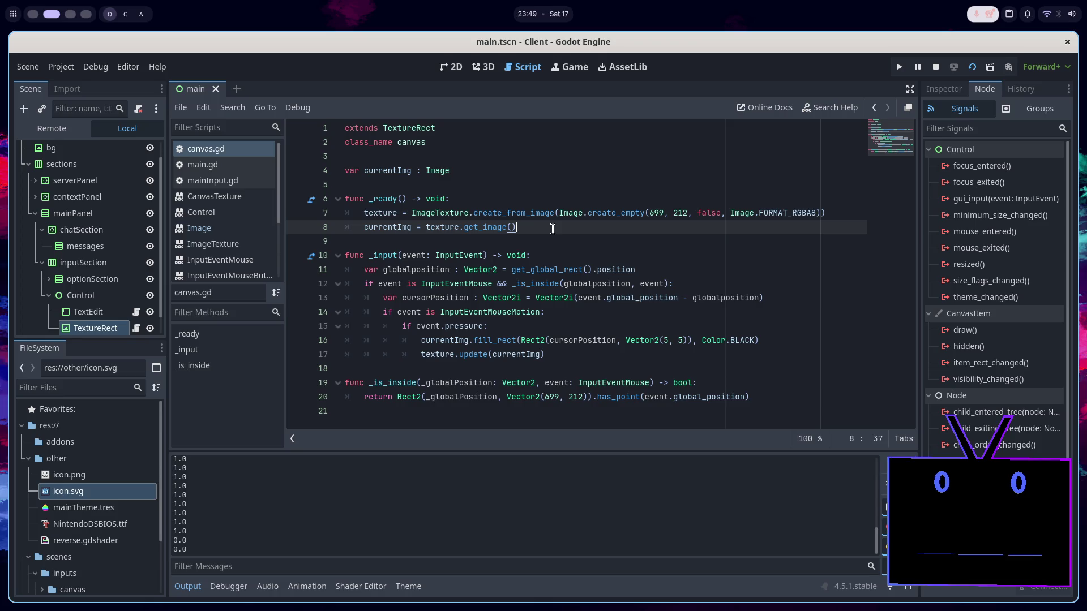
pyautogui.click(937, 71)
pyautogui.click(972, 67)
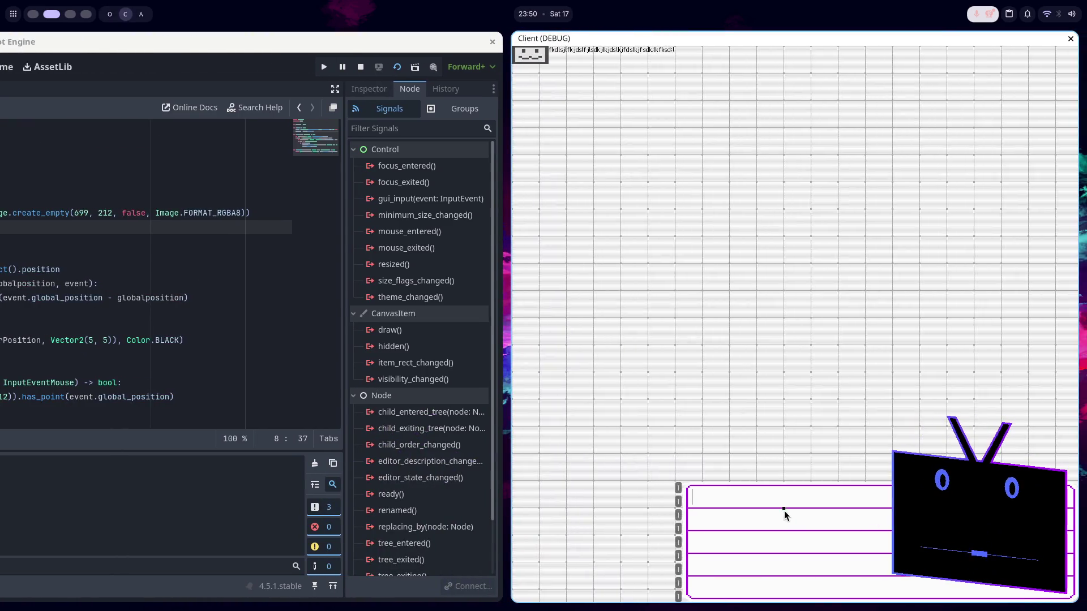
# Draw a dotted test stroke across the debug client's input canvas, then close the client window
pyautogui.moveTo(783, 511)
pyautogui.mouseDown()
pyautogui.moveTo(900, 548)
pyautogui.moveTo(900, 512)
pyautogui.moveTo(813, 535)
pyautogui.mouseUp()
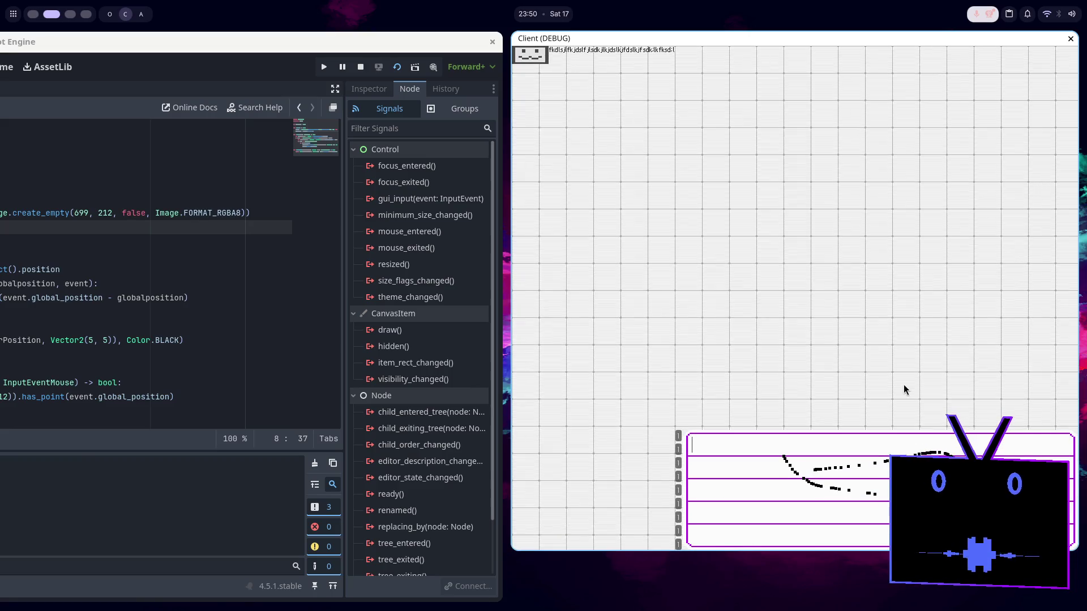
pyautogui.press('super+q')
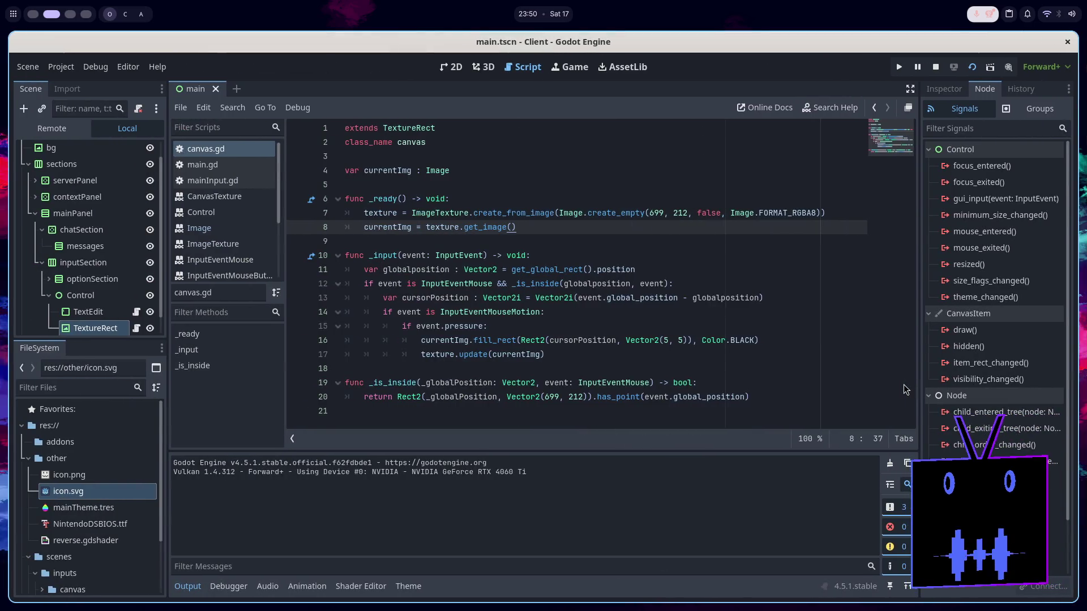
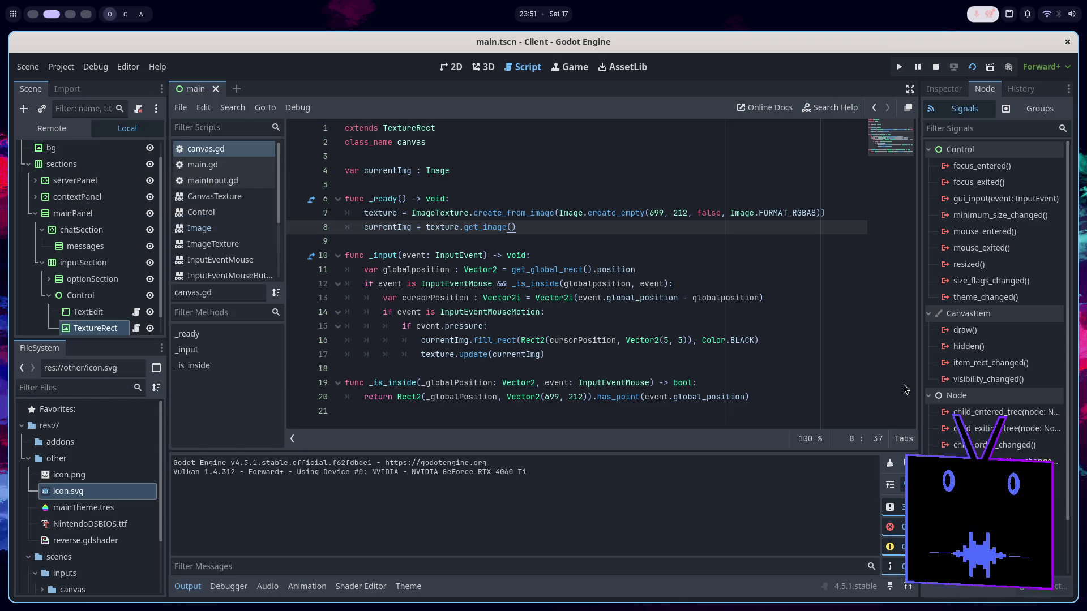
# Move past the running client to the Aseprite workspace showing canvas.png
pyautogui.press('F5')
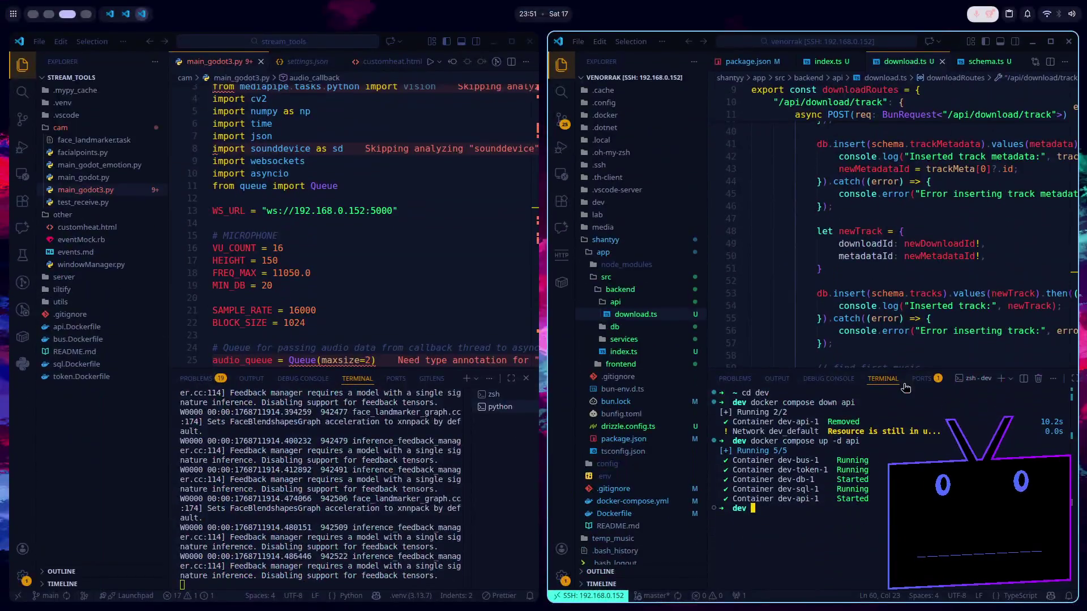
pyautogui.press('super+Right')
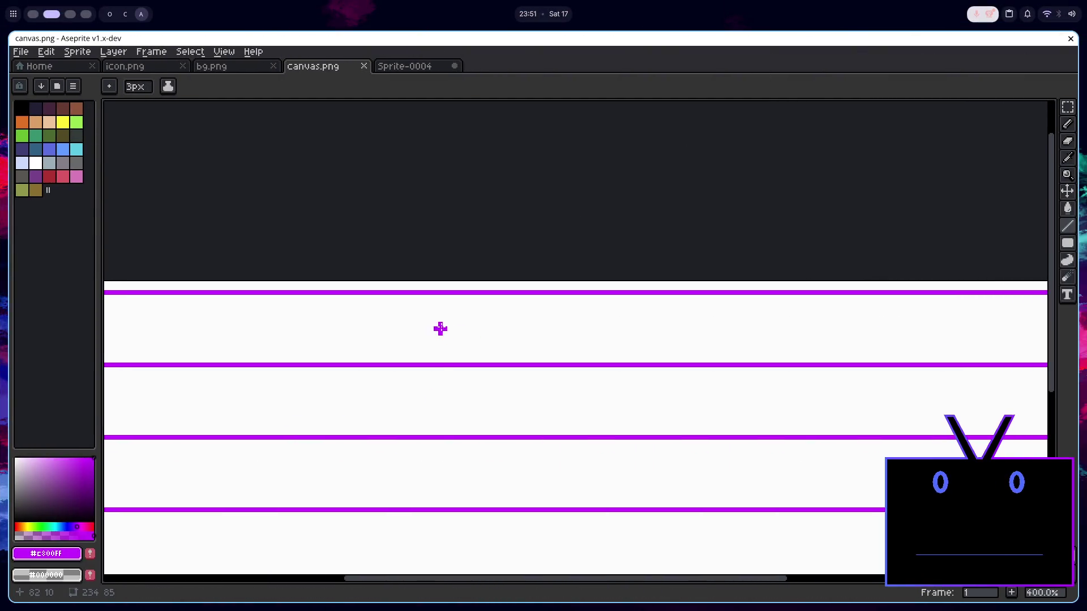
# Try the Eraser, Paint Bucket and Line tools, then select the Filled Rectangle tool
pyautogui.click(1067, 141)
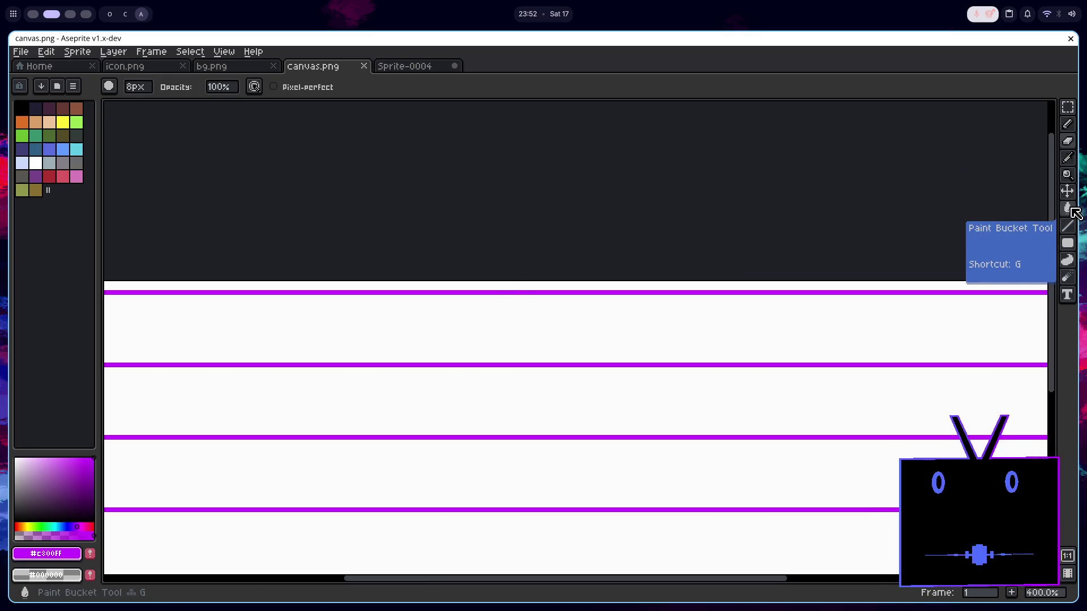
pyautogui.click(1070, 209)
pyautogui.click(1067, 227)
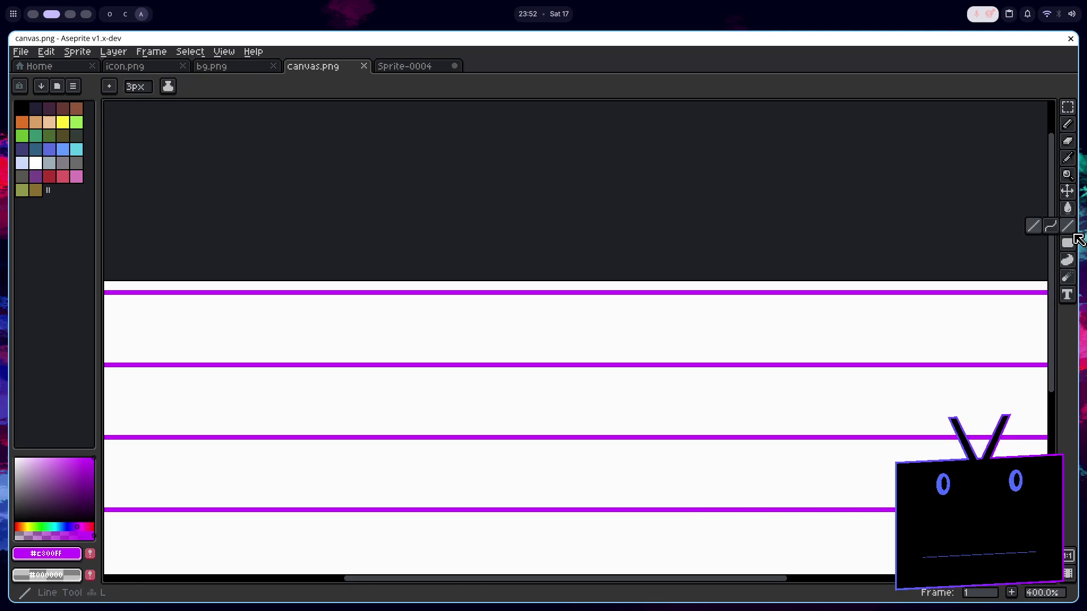
pyautogui.click(1073, 243)
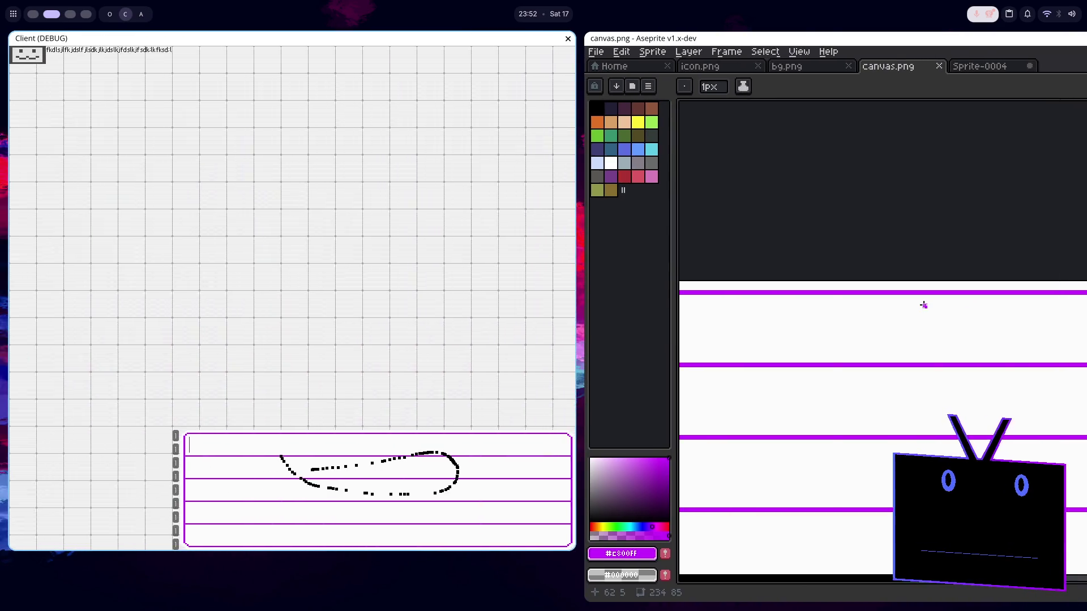
# Return to the Godot editor workspace with the canvas.gd script
pyautogui.press('super+1')
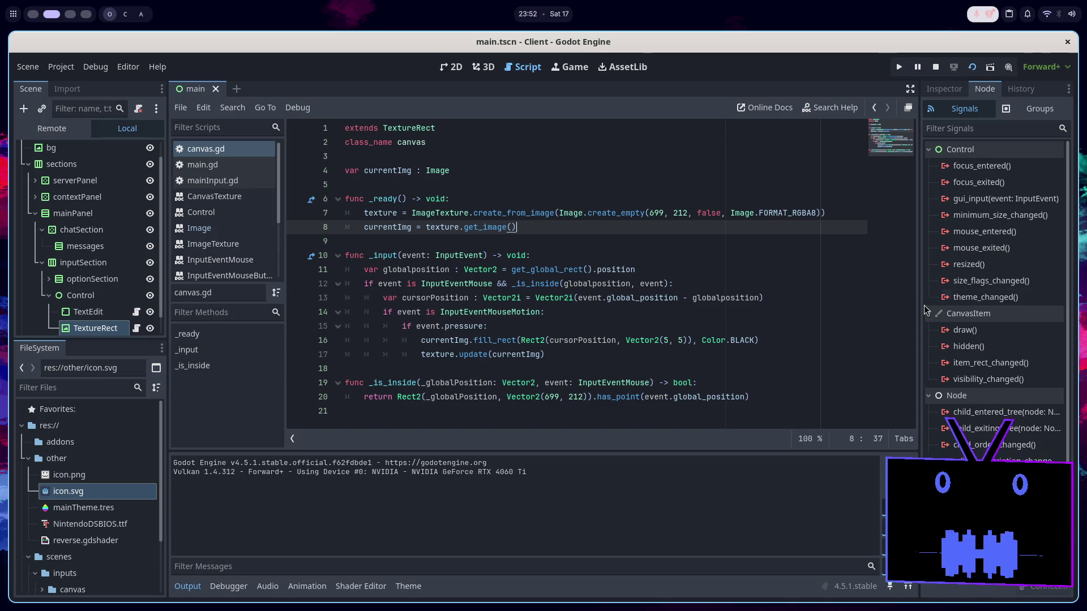
# Open the TextureRect reference, then return to canvas.gd and look up get_image
pyautogui.keyDown('ctrl'); pyautogui.click(463, 230); pyautogui.keyUp('ctrl')
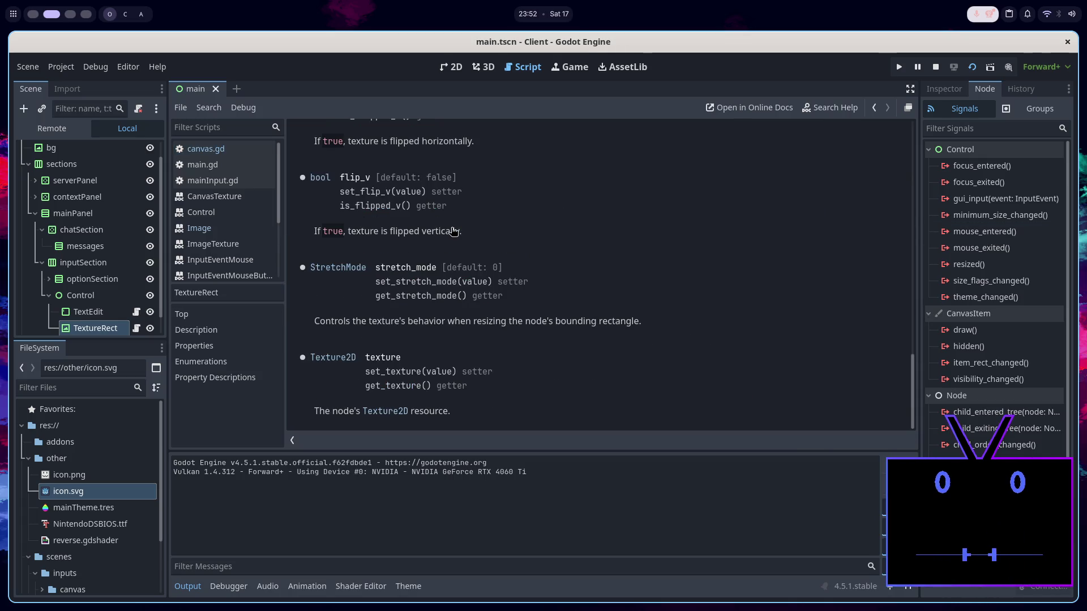
pyautogui.scroll(5, 440, 213)
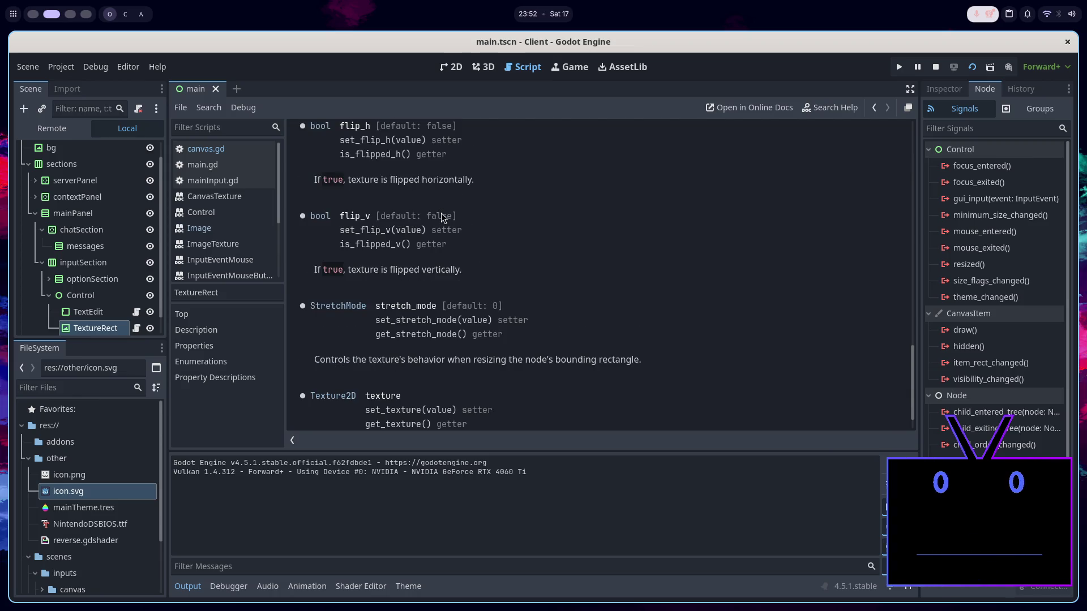
pyautogui.click(260, 154)
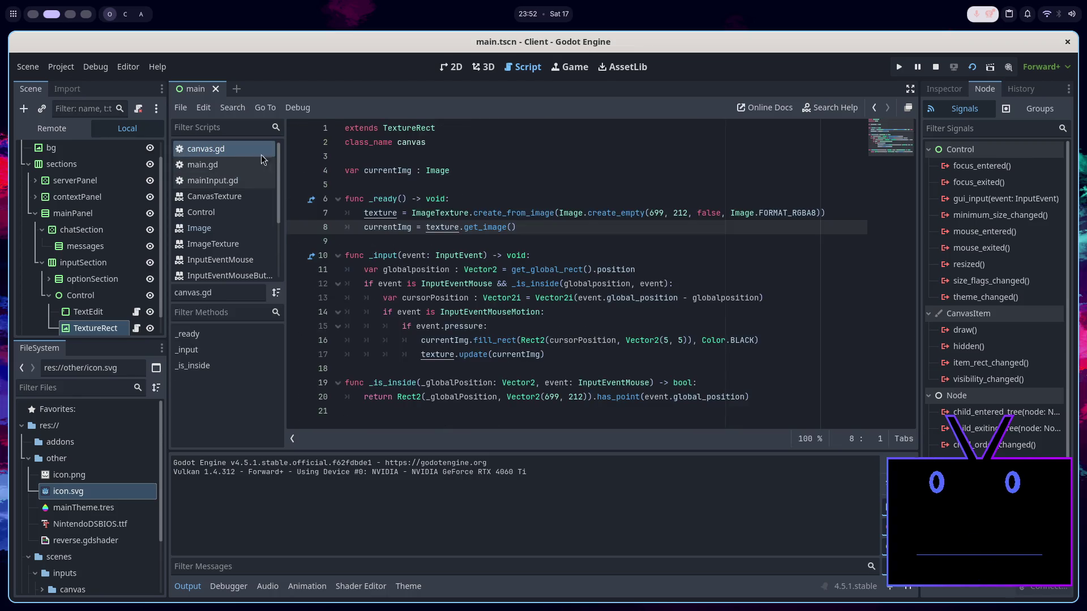
pyautogui.keyDown('ctrl'); pyautogui.click(484, 227); pyautogui.keyUp('ctrl')
# Browse the Image class reference's methods, past PackedByteArray, then switch to the 3D view
pyautogui.click(318, 140)
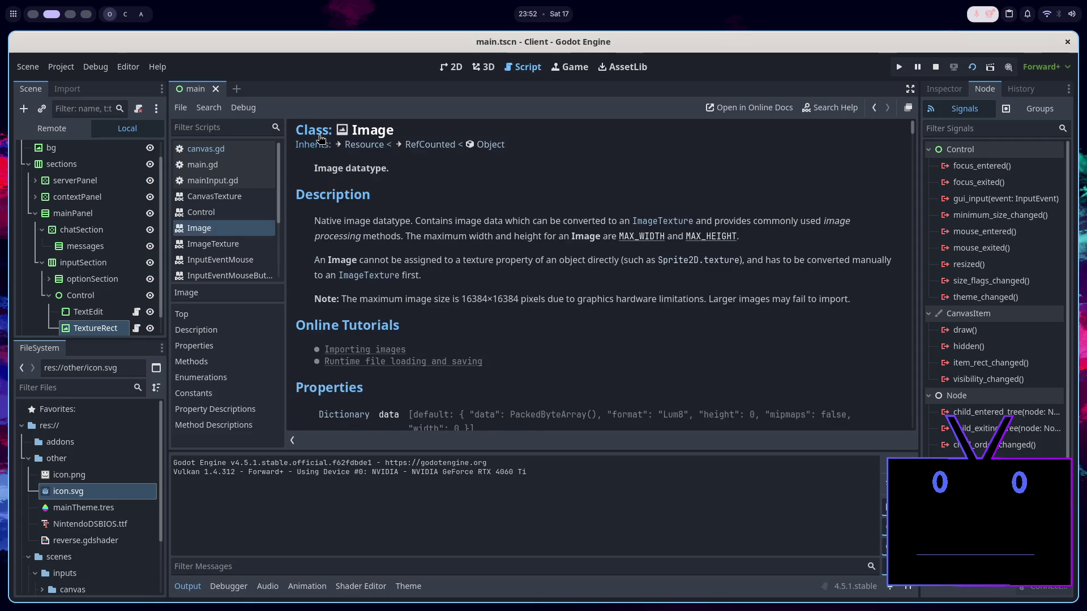
pyautogui.scroll(-5, 461, 226)
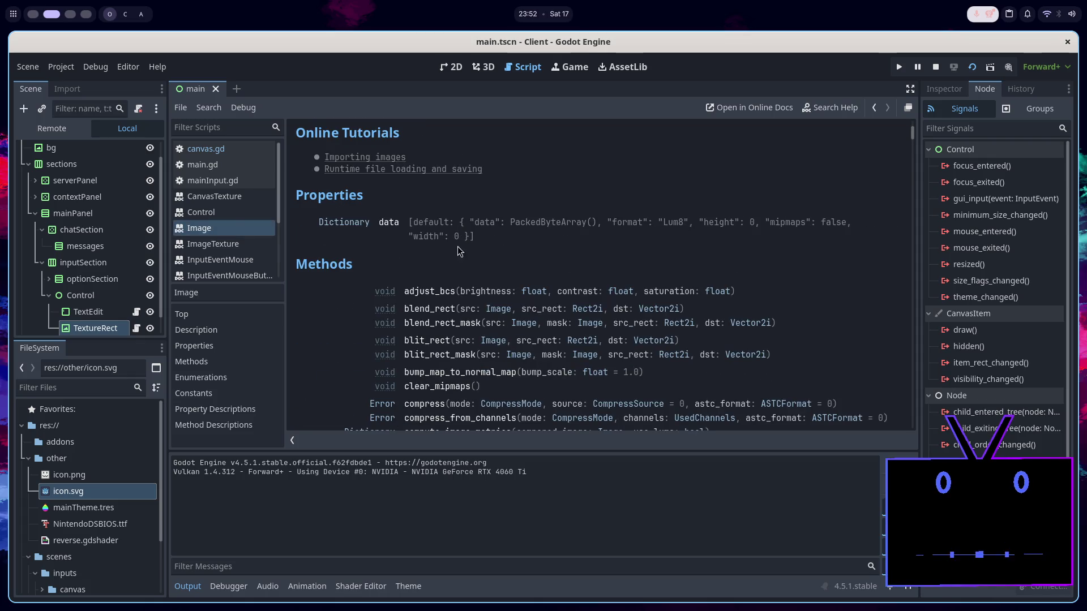
pyautogui.doubleClick(526, 222)
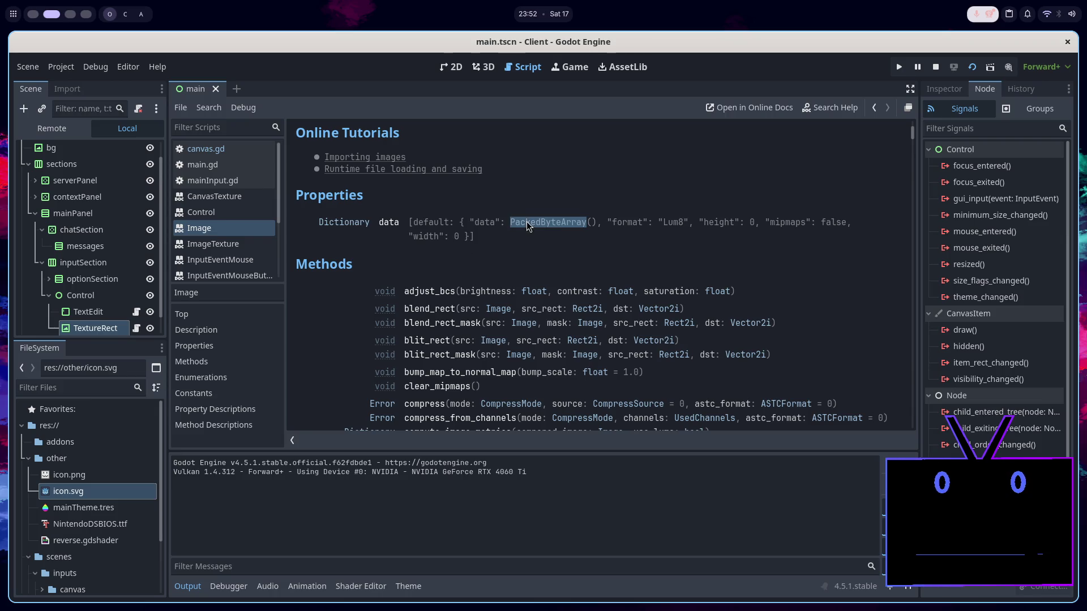
pyautogui.click(617, 222)
pyautogui.scroll(-5, 556, 244)
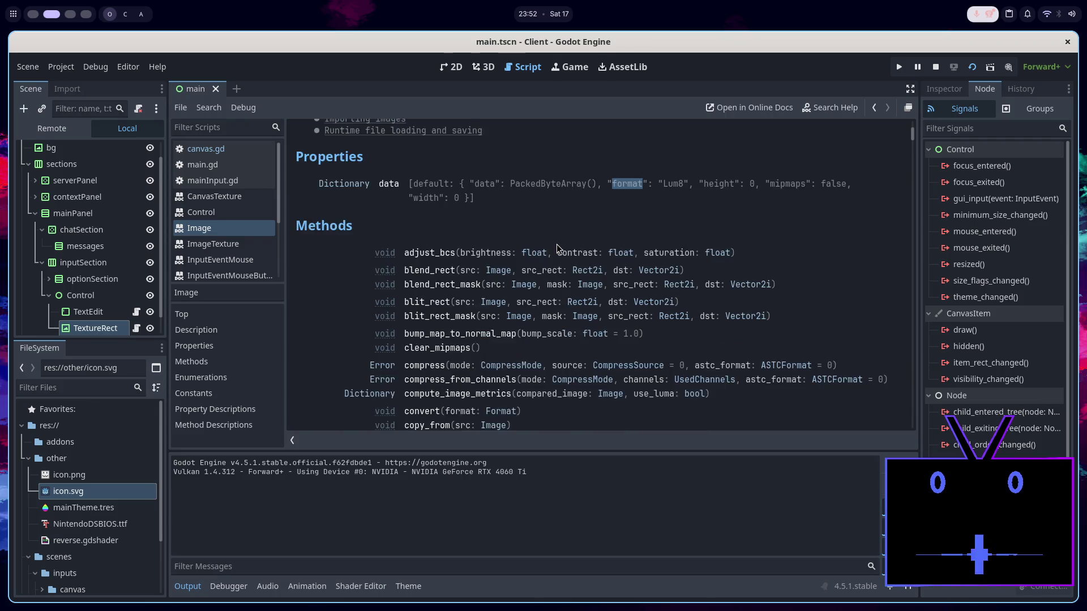
pyautogui.scroll(-2, 556, 243)
pyautogui.scroll(-8, 556, 243)
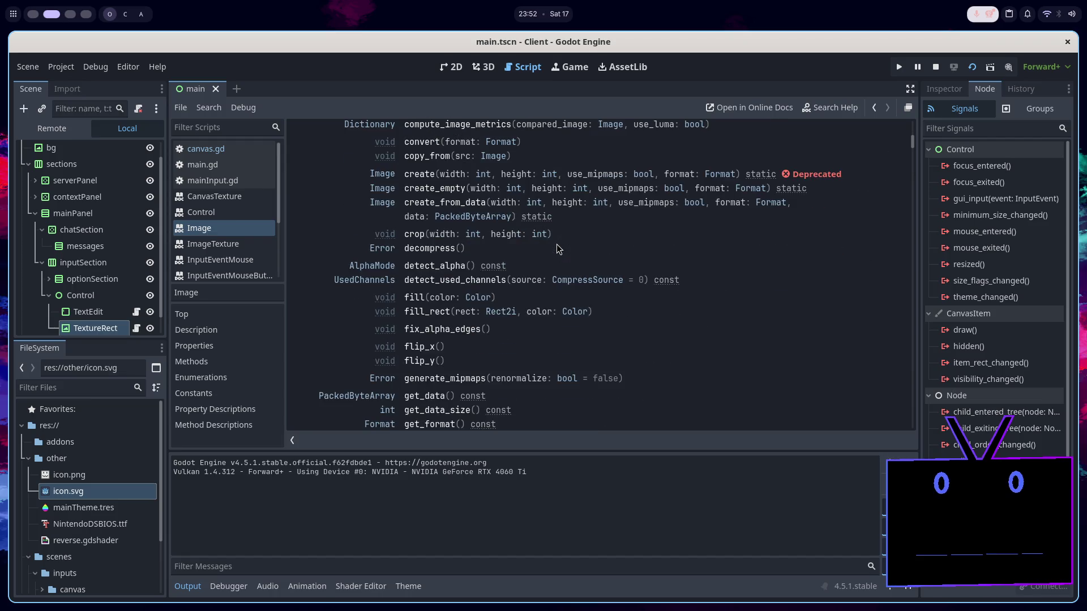
pyautogui.scroll(-15, 557, 246)
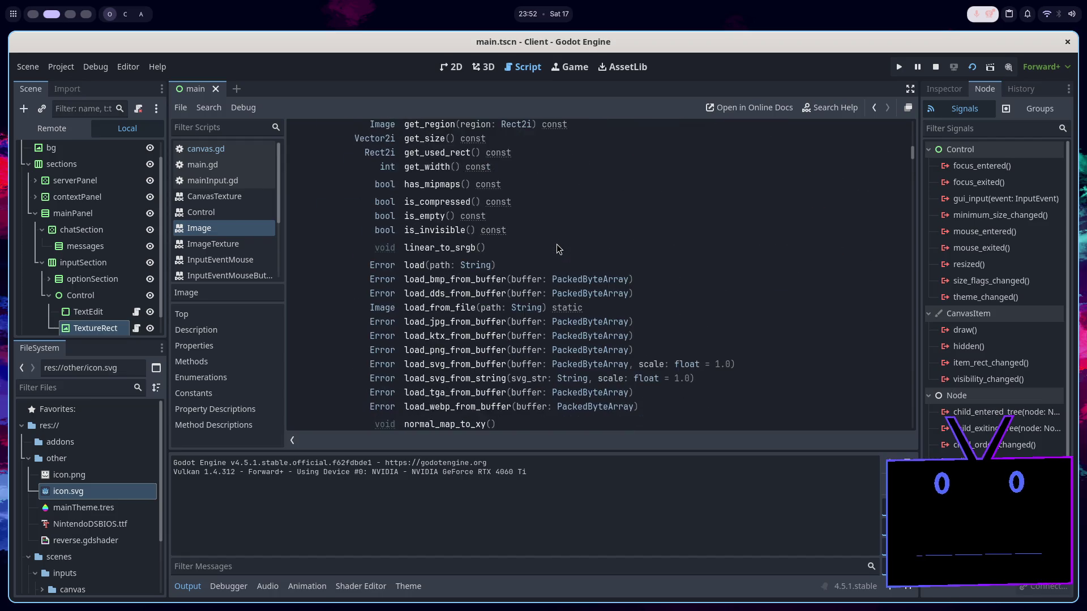
pyautogui.scroll(-6, 557, 245)
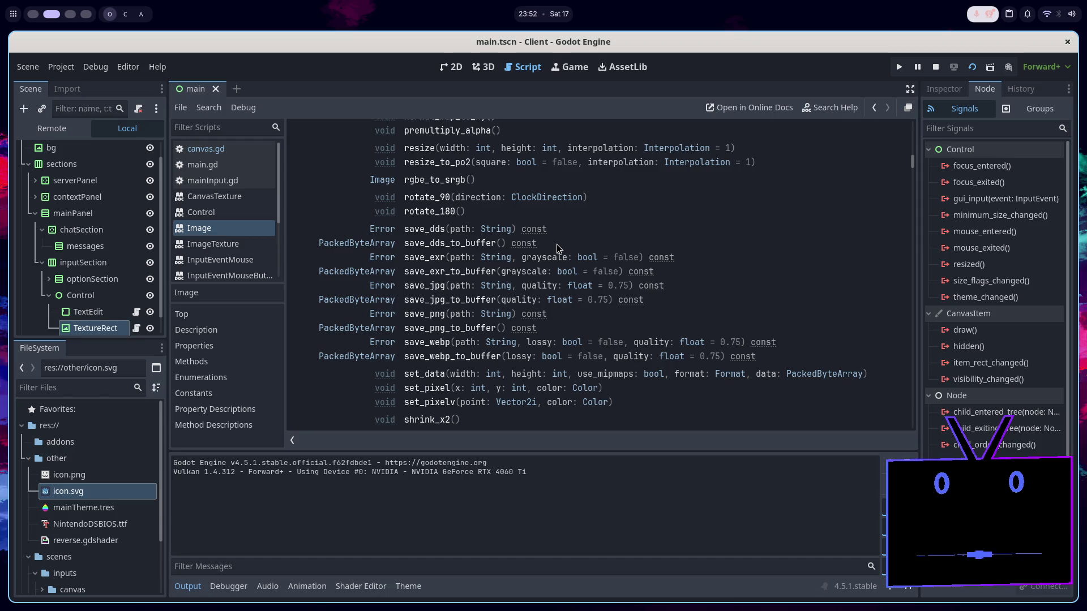
pyautogui.scroll(-3, 556, 245)
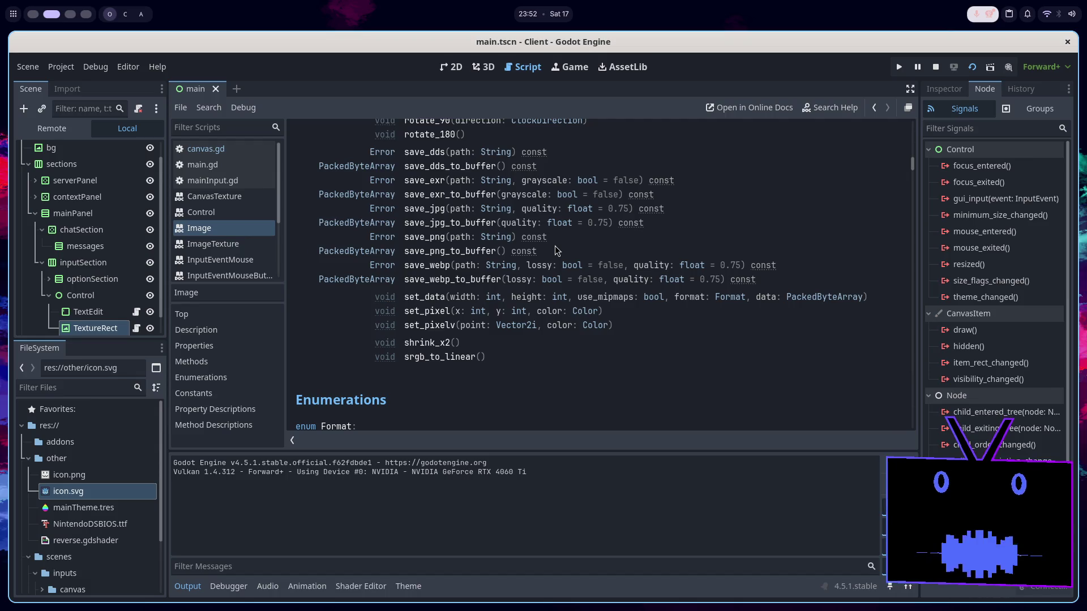
pyautogui.click(484, 66)
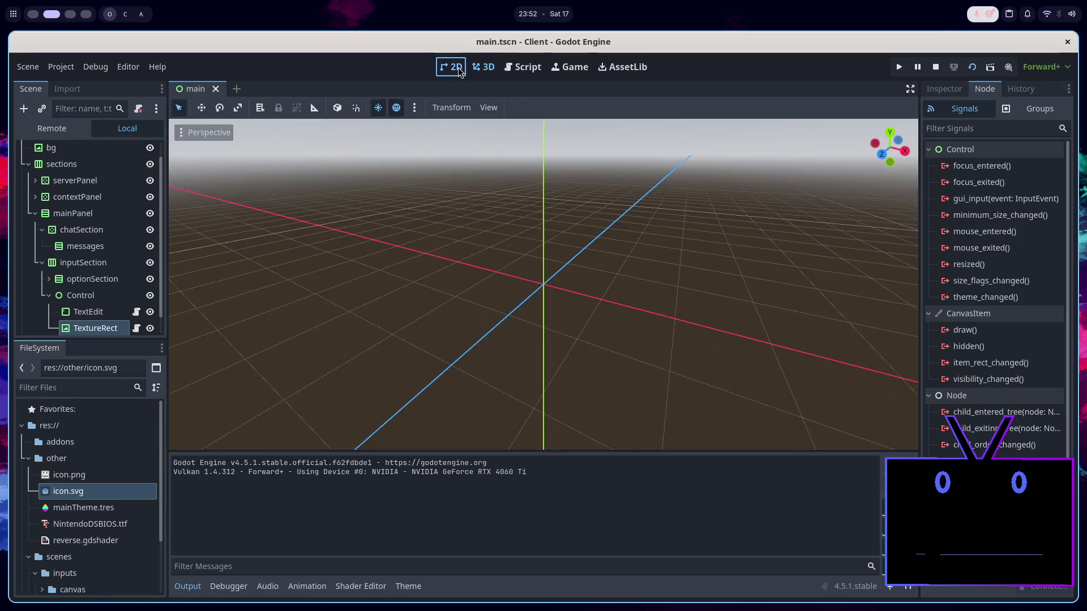
# Reopen canvas.gd in the script editor and select the 699 image width on line 7
pyautogui.click(456, 68)
pyautogui.click(521, 68)
pyautogui.click(453, 67)
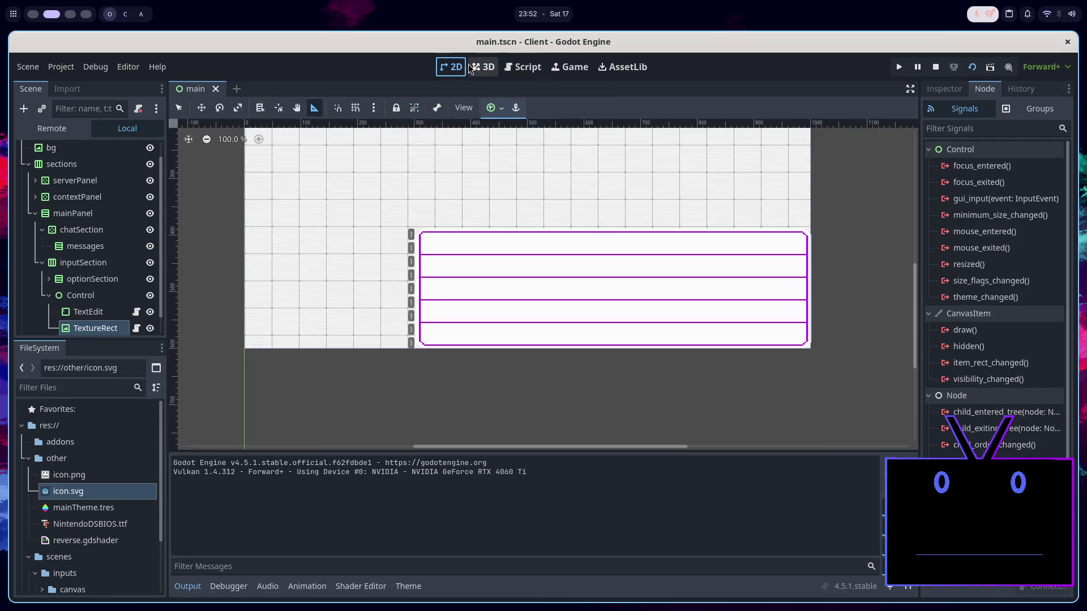
pyautogui.click(511, 70)
pyautogui.click(451, 67)
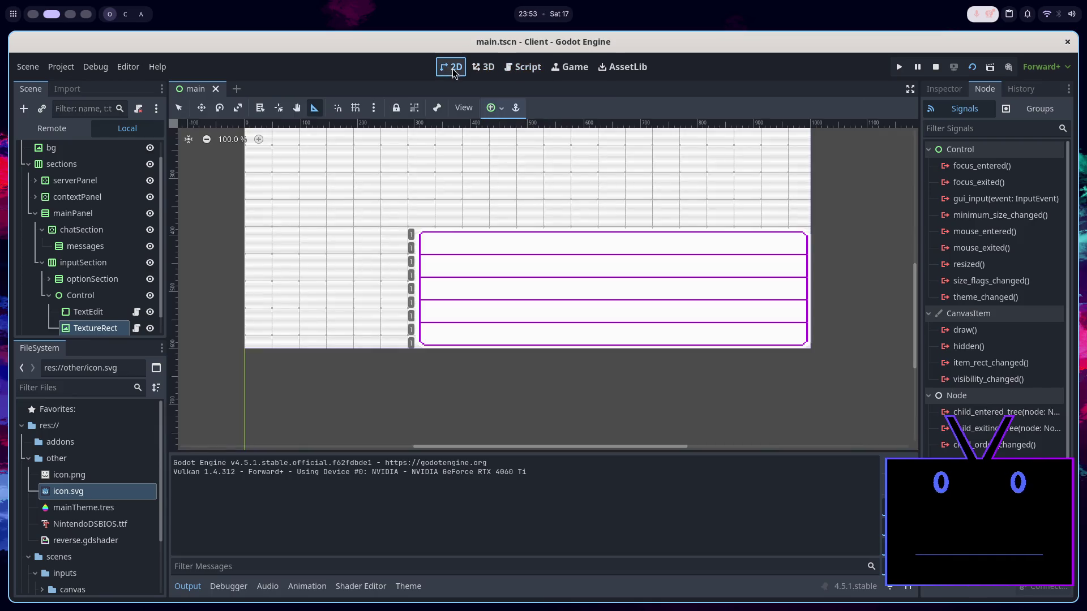
pyautogui.click(524, 67)
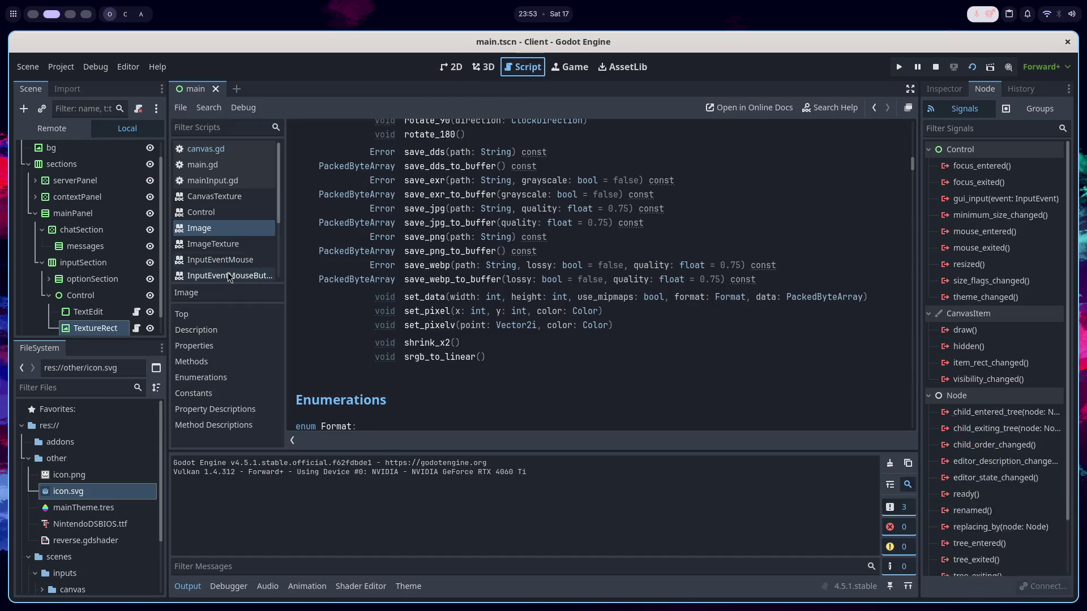
pyautogui.click(254, 151)
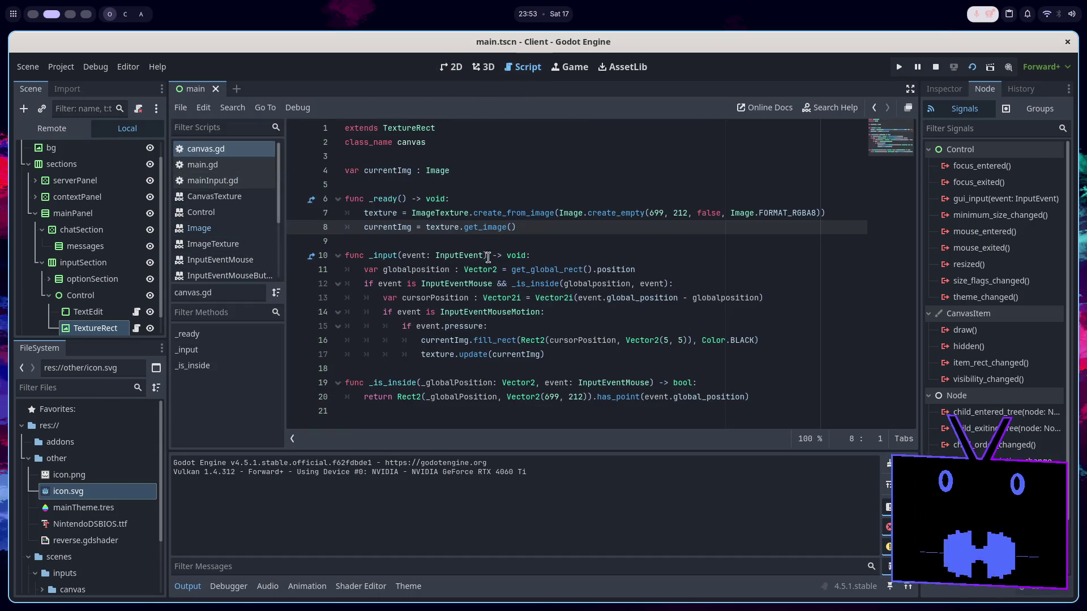
pyautogui.doubleClick(656, 213)
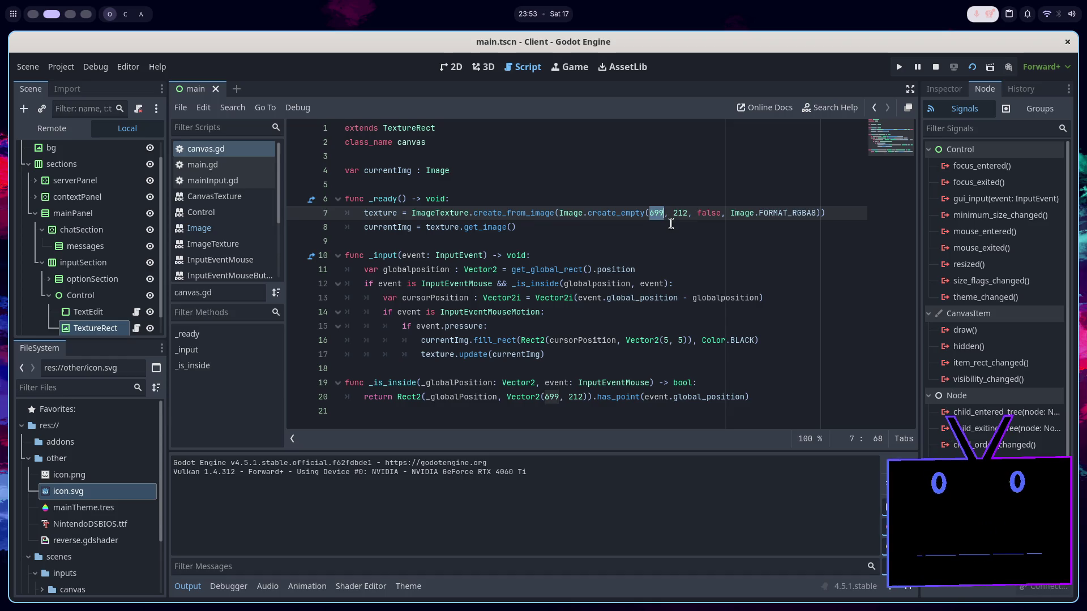
# Launch Calculator, compute 699 × 212 = 148188, and divide by 8 to get 18523.5
pyautogui.press('super')
pyautogui.write('ca')
pyautogui.press('Return')
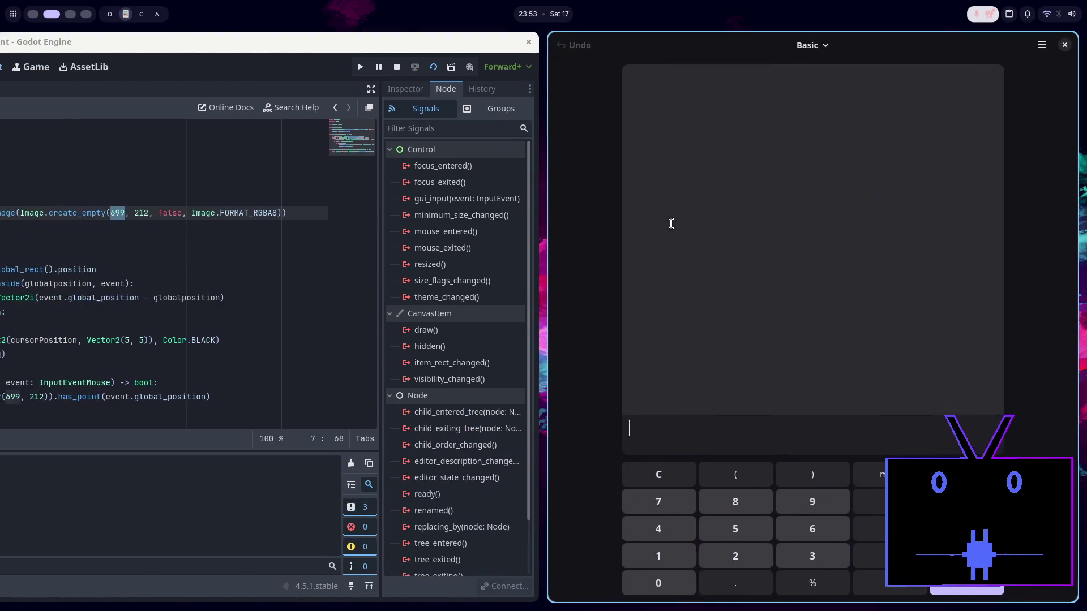
pyautogui.write('6')
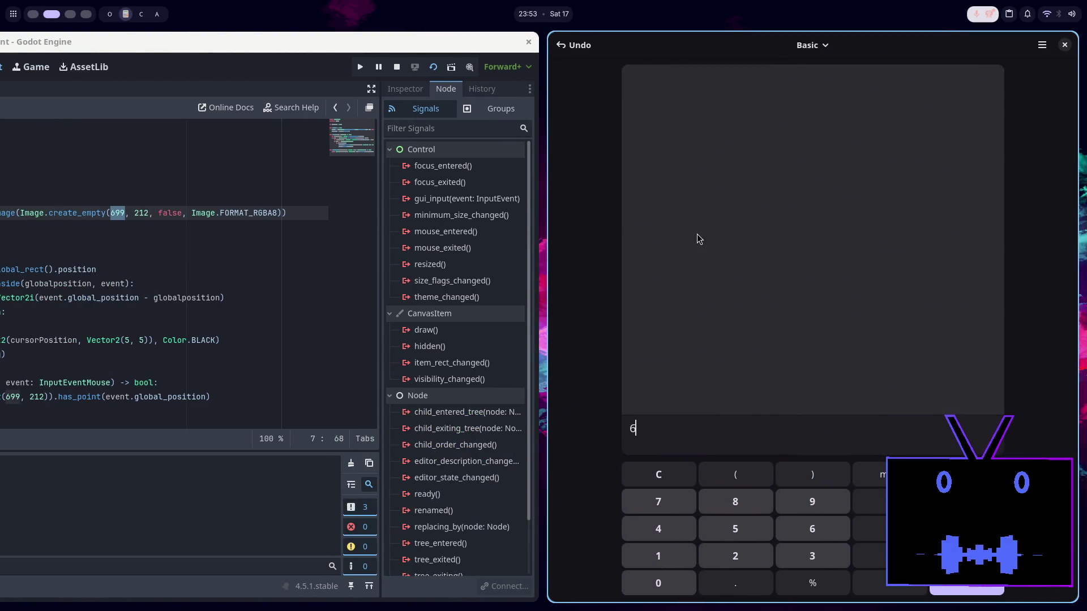
pyautogui.write('99*12')
pyautogui.press('Return')
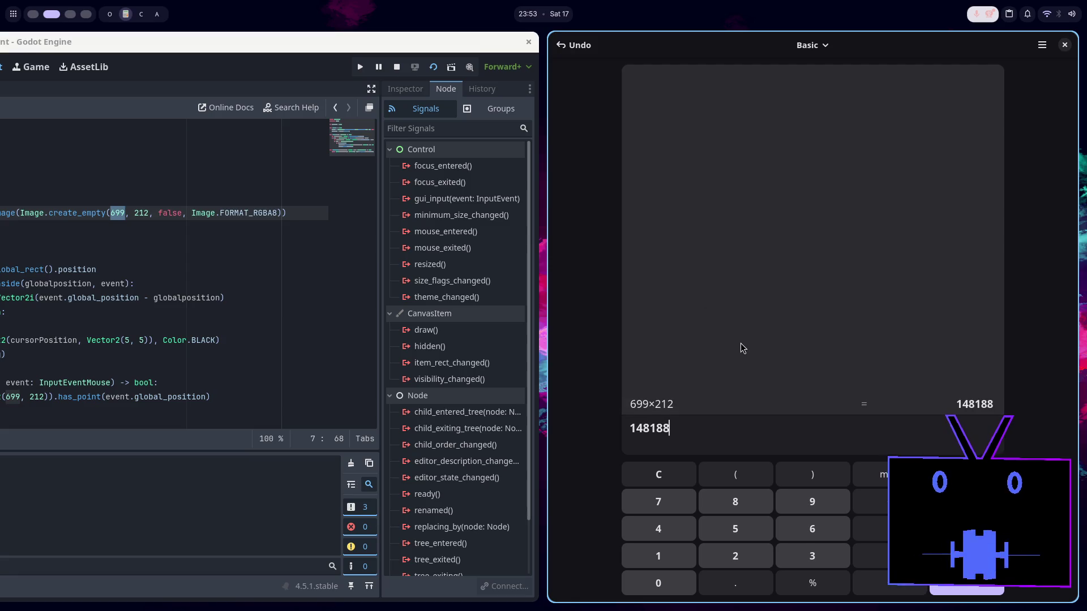
pyautogui.write('/')
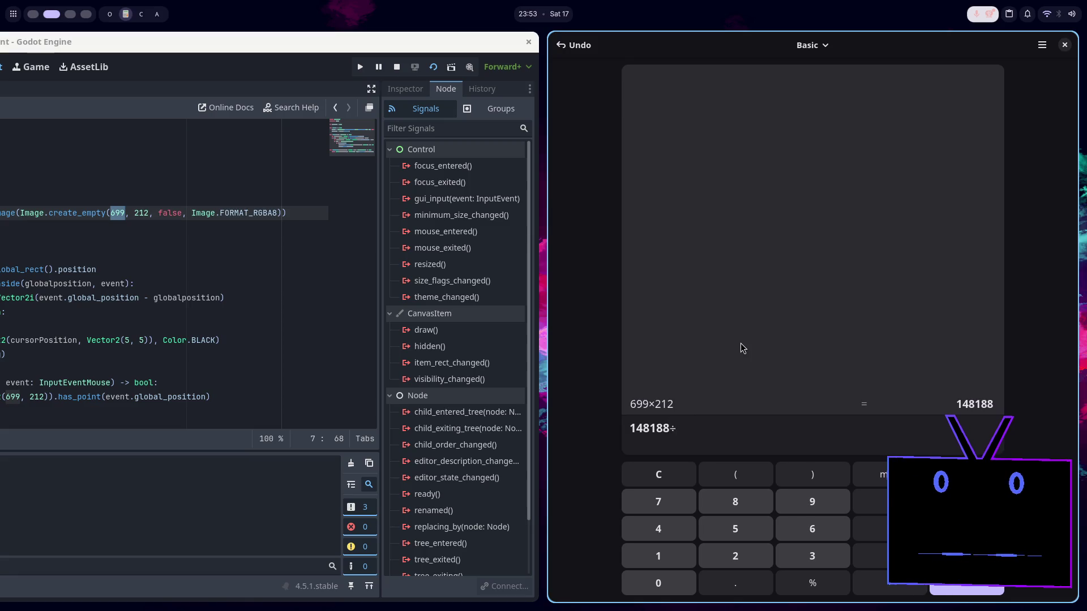
pyautogui.write('8')
pyautogui.press('Return')
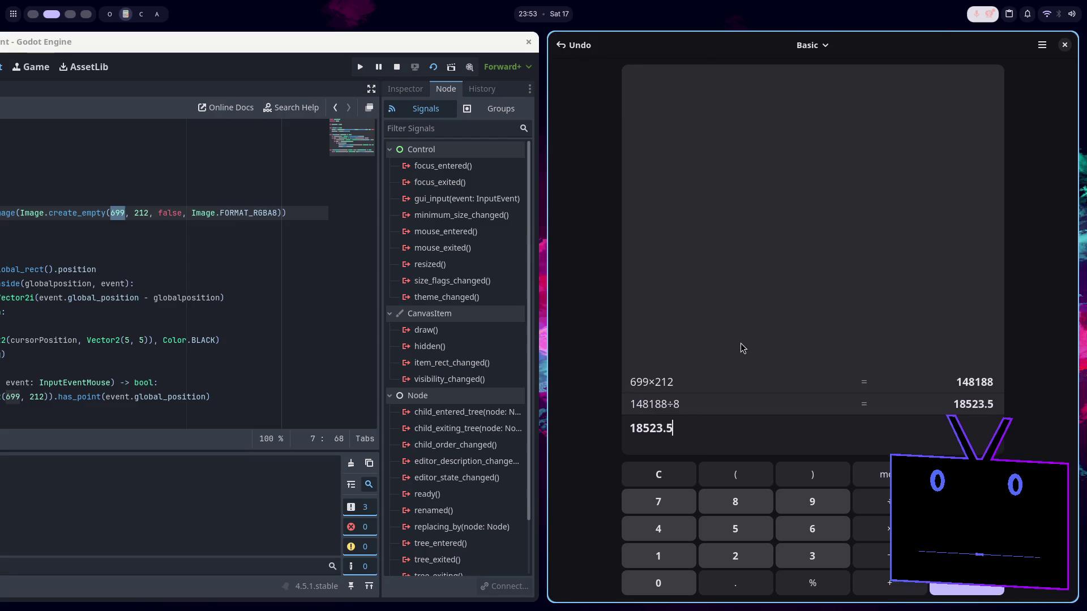
# Divide 18523.5 by 1000 to get 18.5235, then return to the Godot editor
pyautogui.write('/')
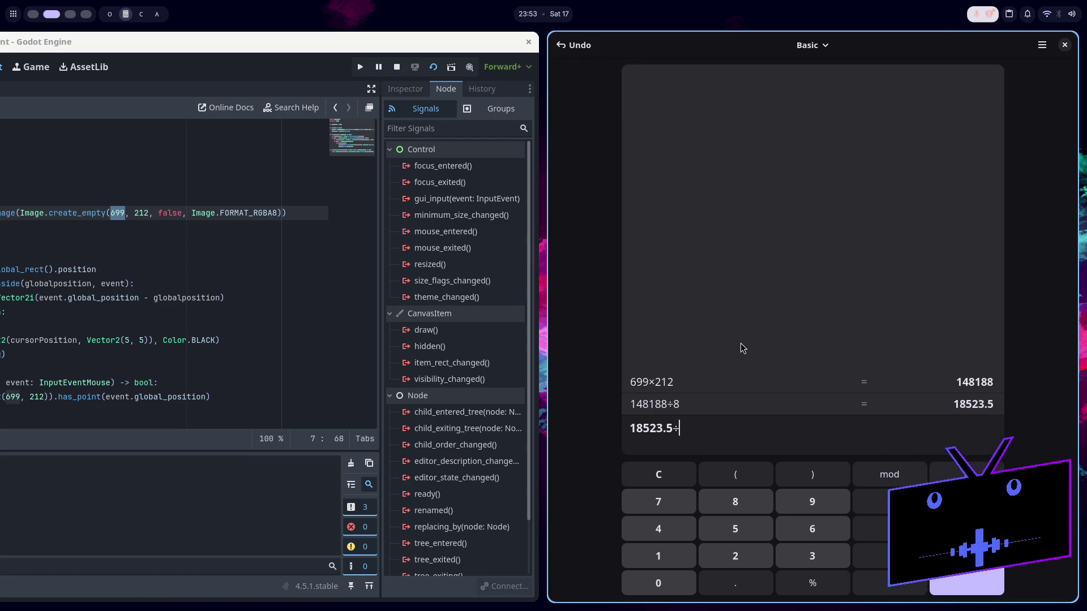
pyautogui.write('1000')
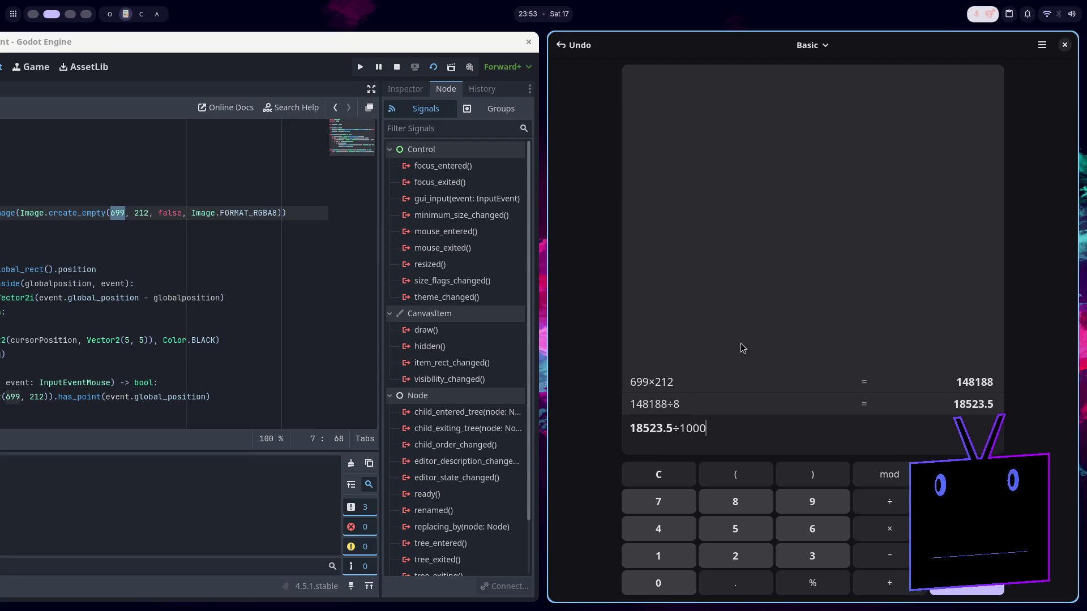
pyautogui.press('Return')
pyautogui.write('/')
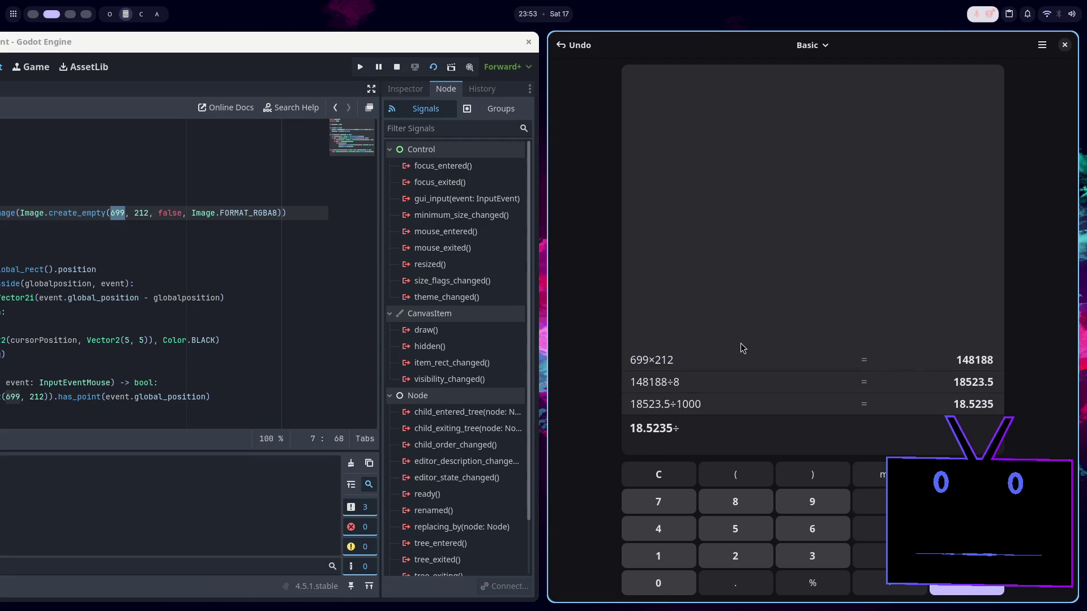
pyautogui.press('BackSpace')
pyautogui.press('super+q')
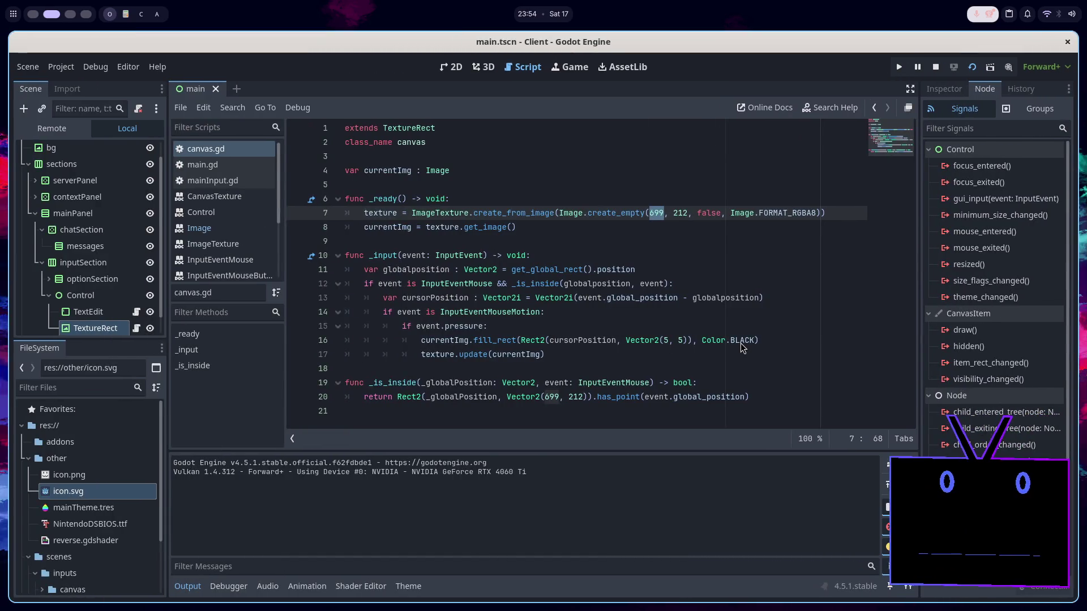
pyautogui.click(638, 228)
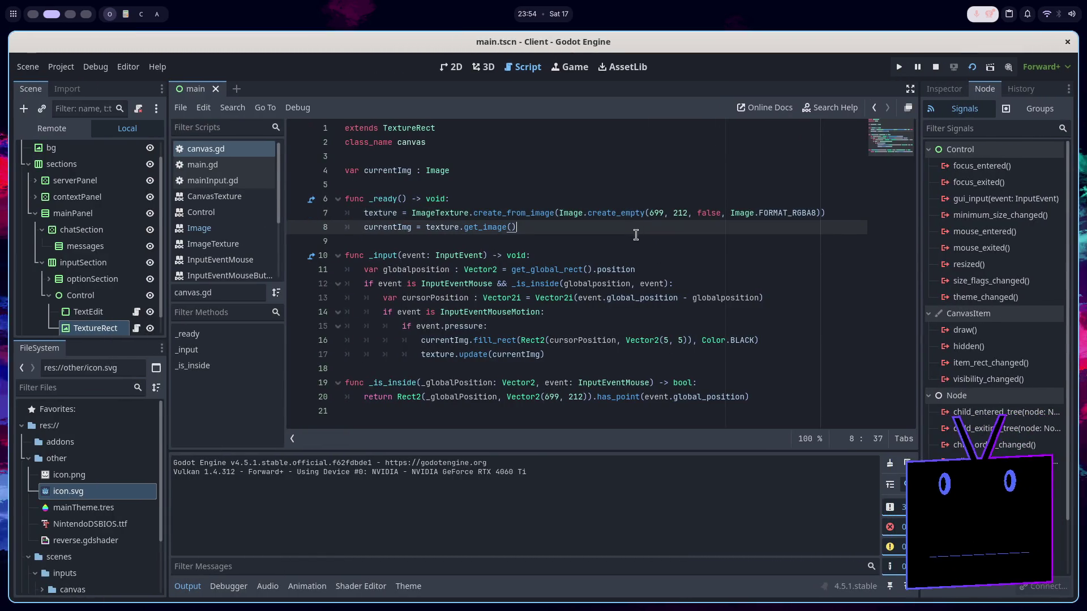
pyautogui.doubleClick(786, 214)
pyautogui.click(727, 228)
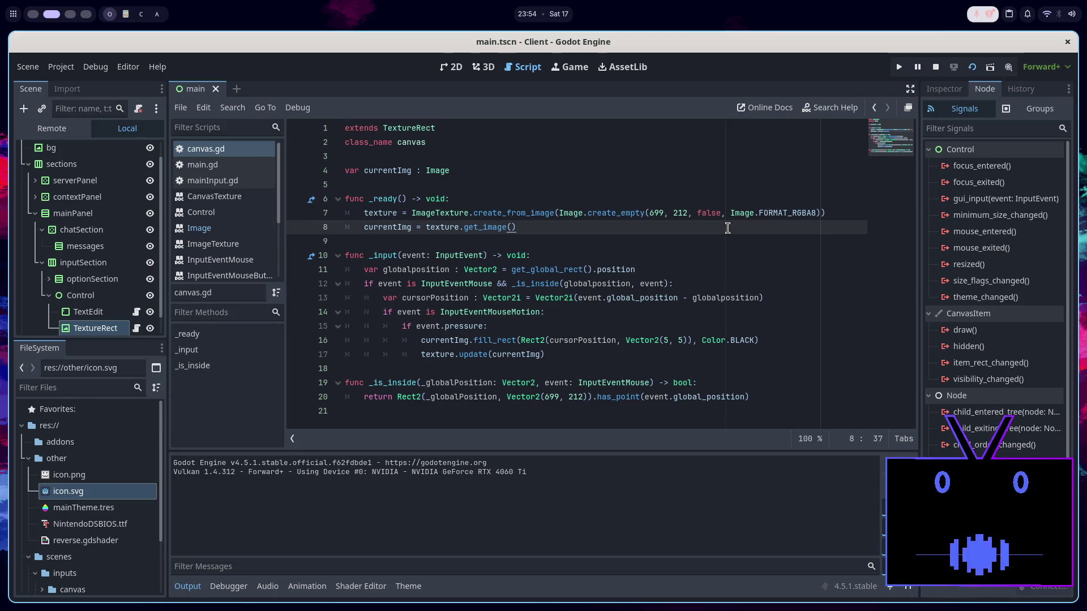
pyautogui.press('super+Right')
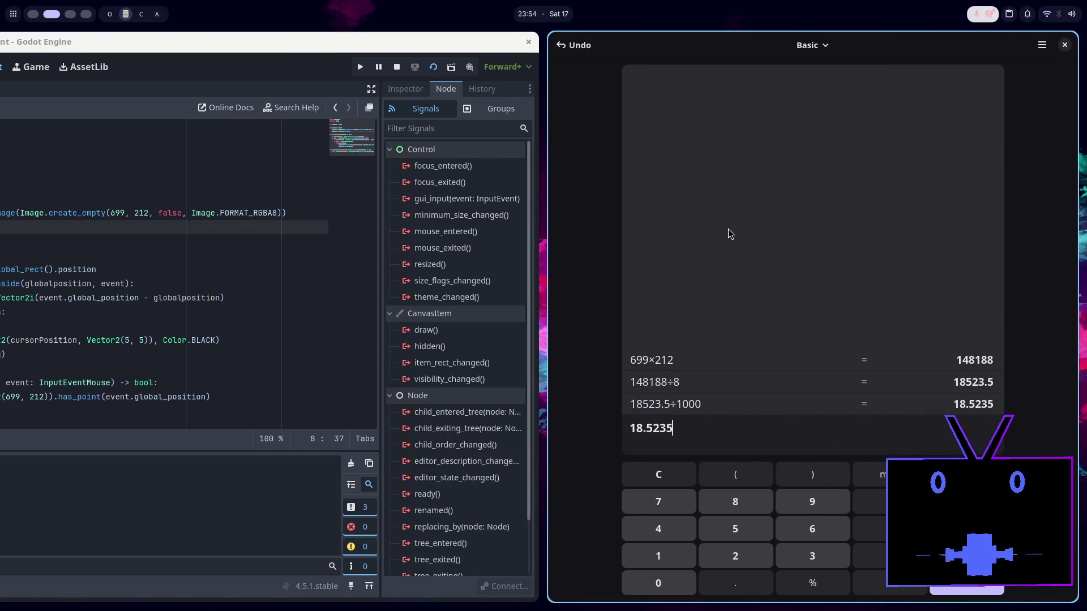
pyautogui.press('super+Left')
pyautogui.press('super+d')
pyautogui.press('Return')
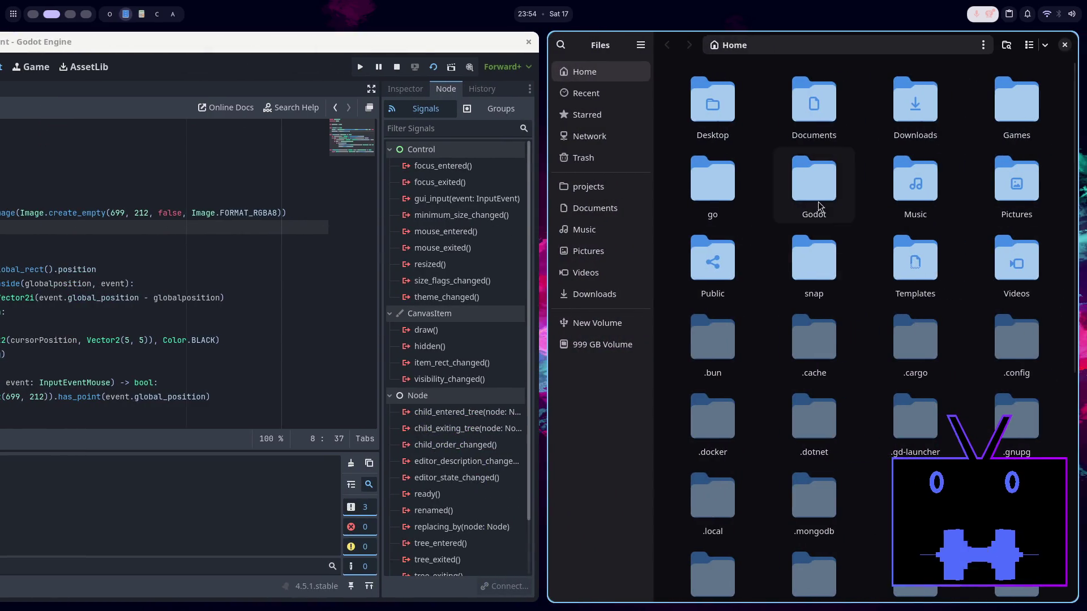
# Navigate to Documents > projects > Pictorial > client > textures
pyautogui.doubleClick(804, 105)
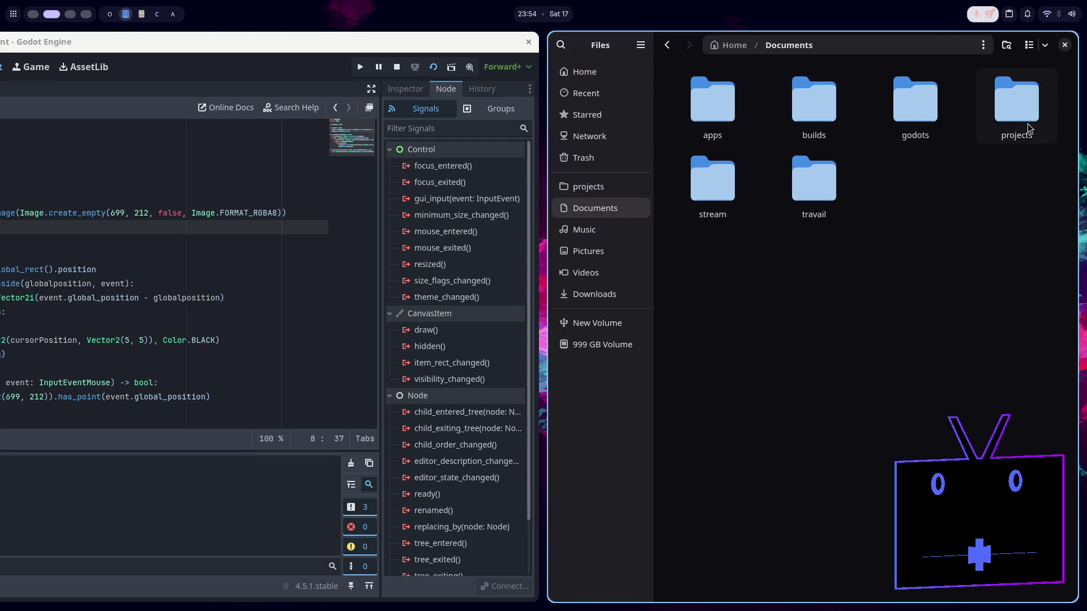
pyautogui.doubleClick(1006, 117)
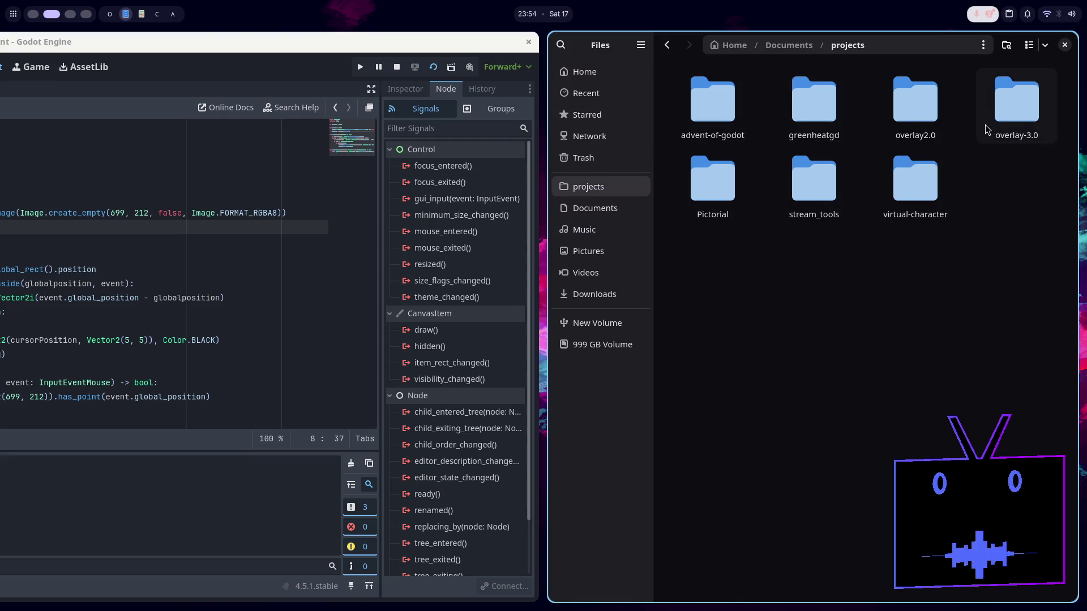
pyautogui.doubleClick(732, 195)
pyautogui.doubleClick(733, 121)
pyautogui.click(814, 101)
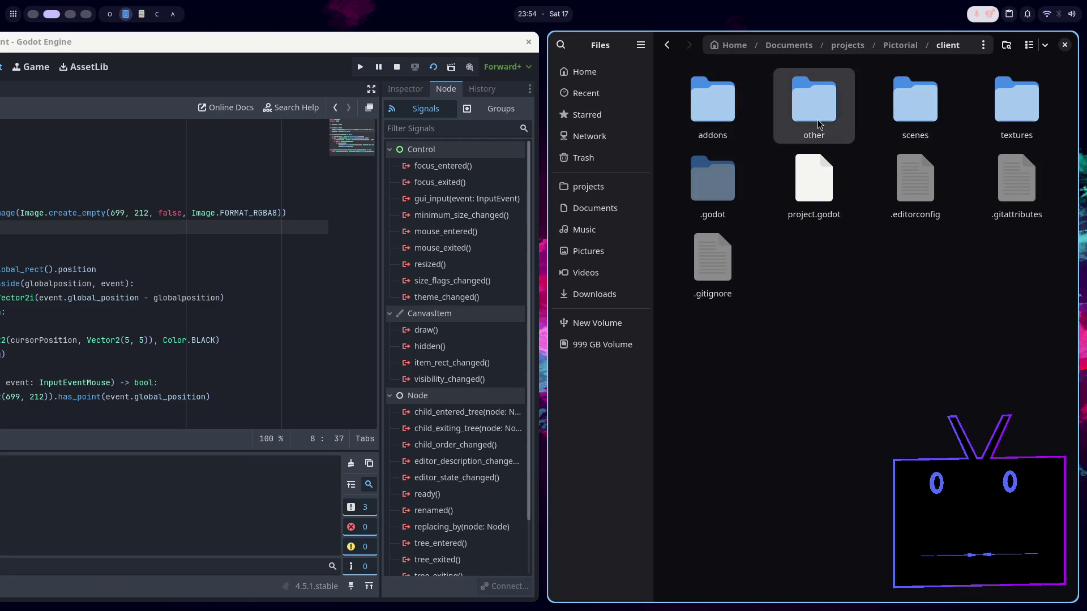
pyautogui.doubleClick(1017, 102)
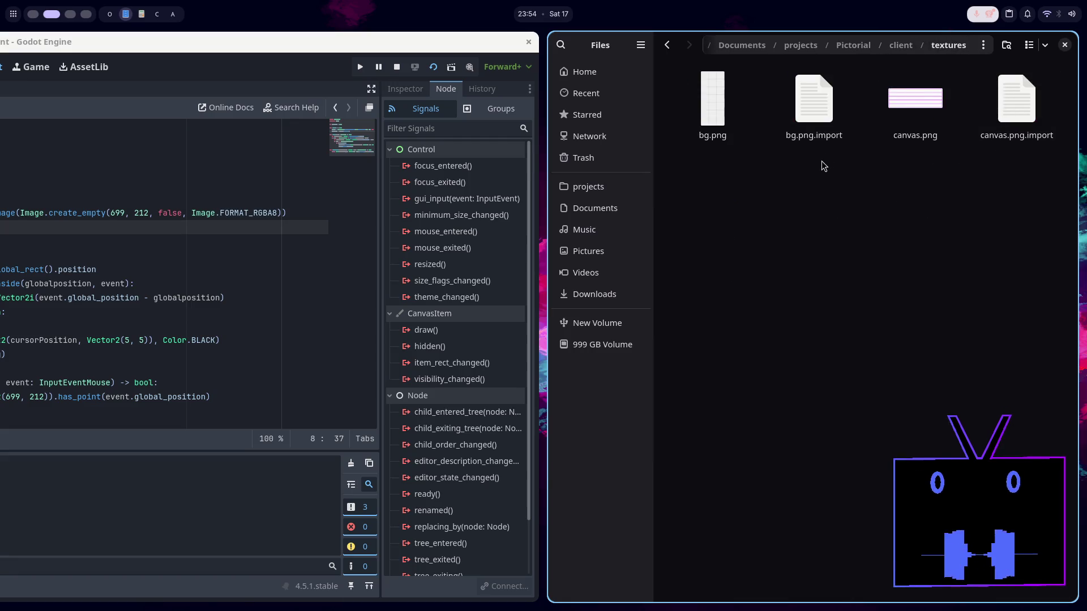
# Open canvas.png's Properties and check its image size of 234 × 85 pixels
pyautogui.rightClick(923, 111)
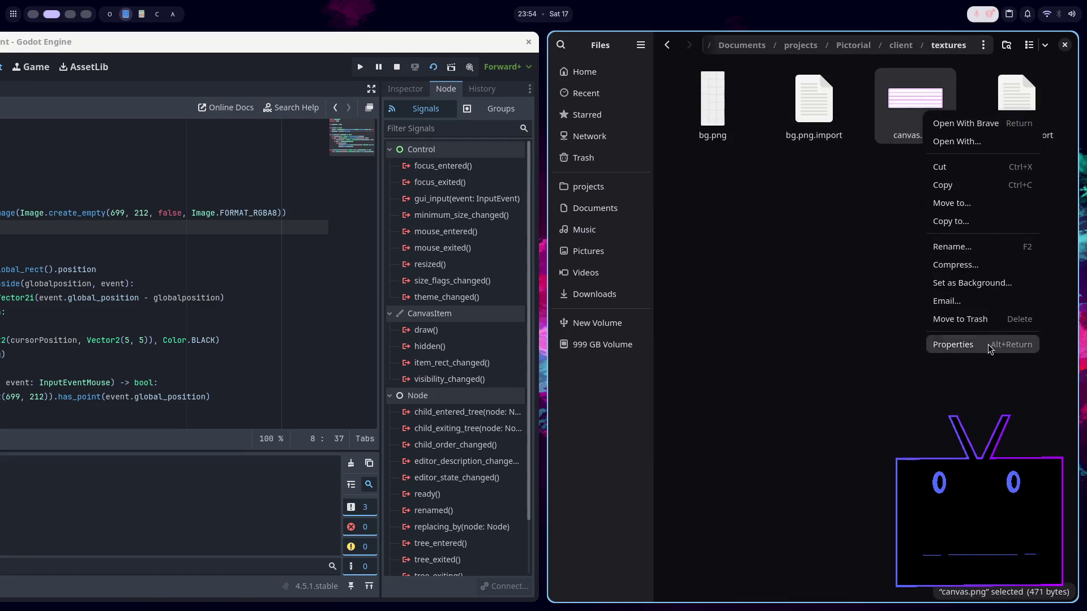
pyautogui.click(991, 349)
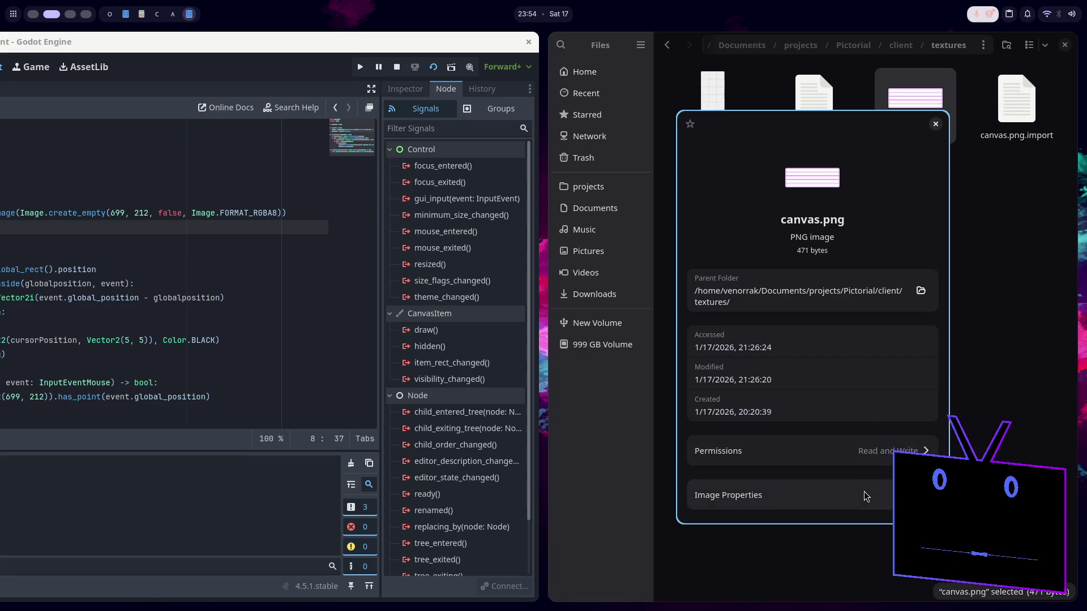
pyautogui.click(866, 496)
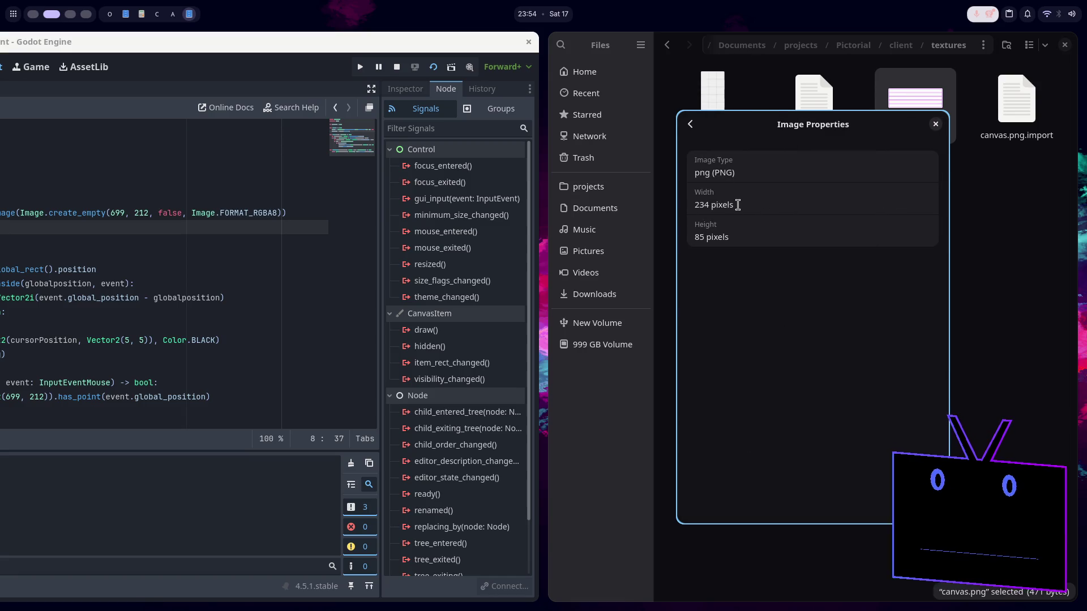
pyautogui.click(695, 124)
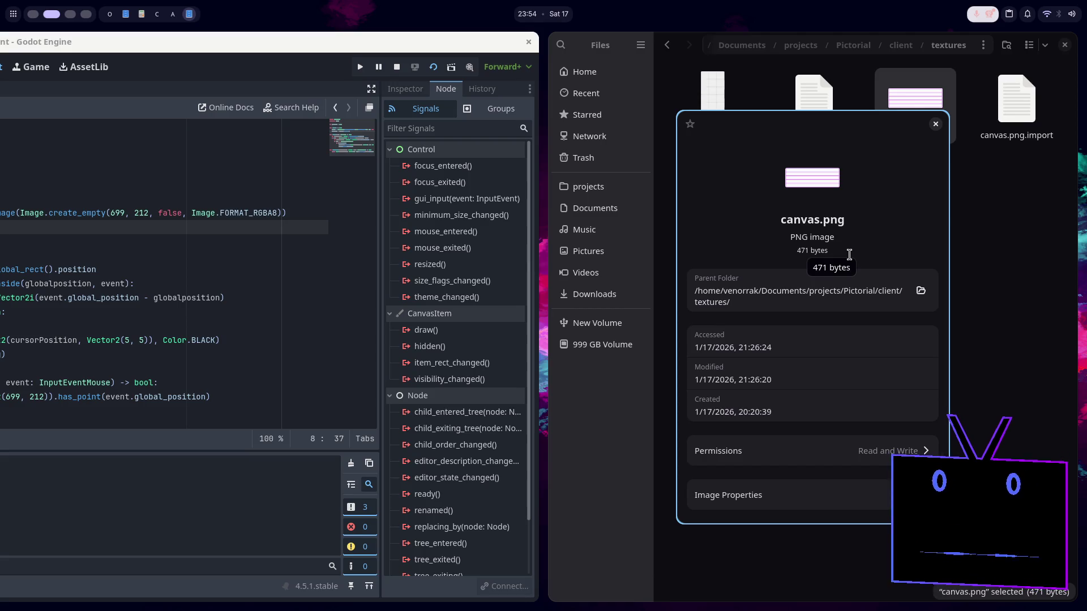
pyautogui.scroll(-1, 849, 254)
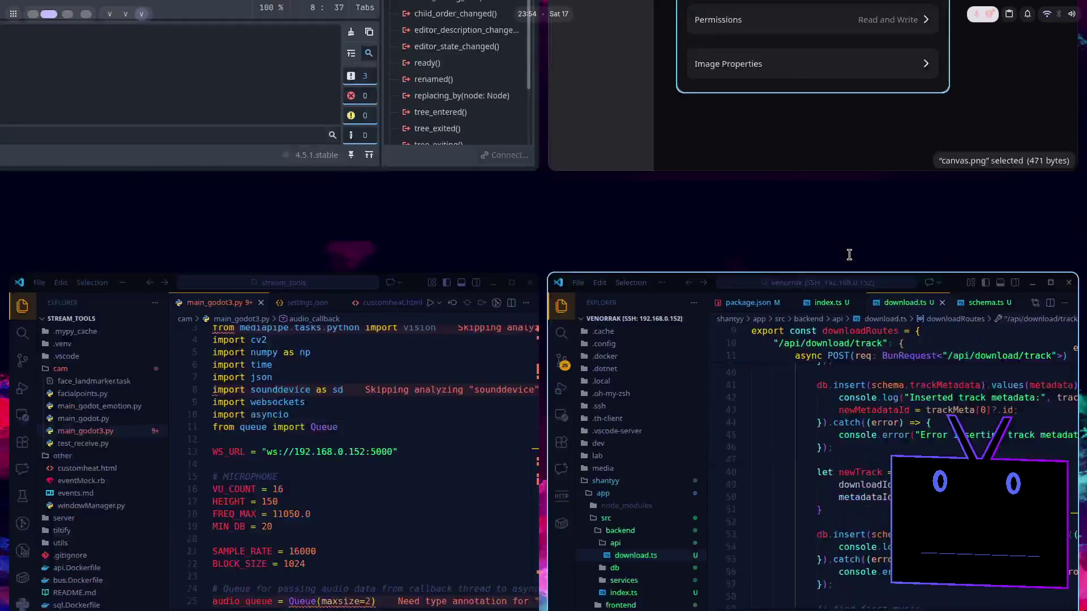
pyautogui.scroll(1, 849, 254)
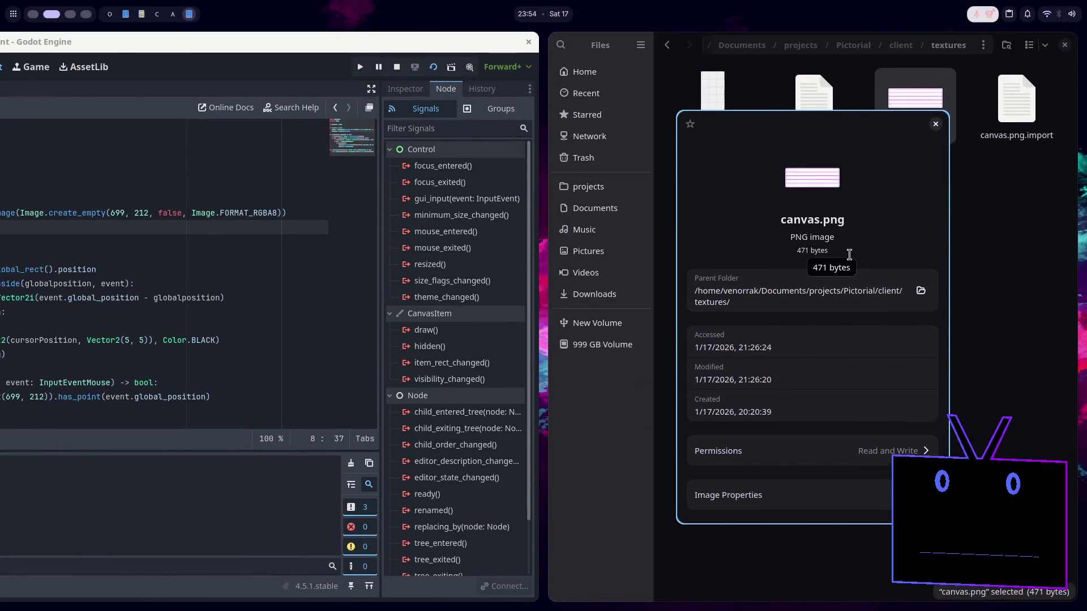
pyautogui.press('super+d')
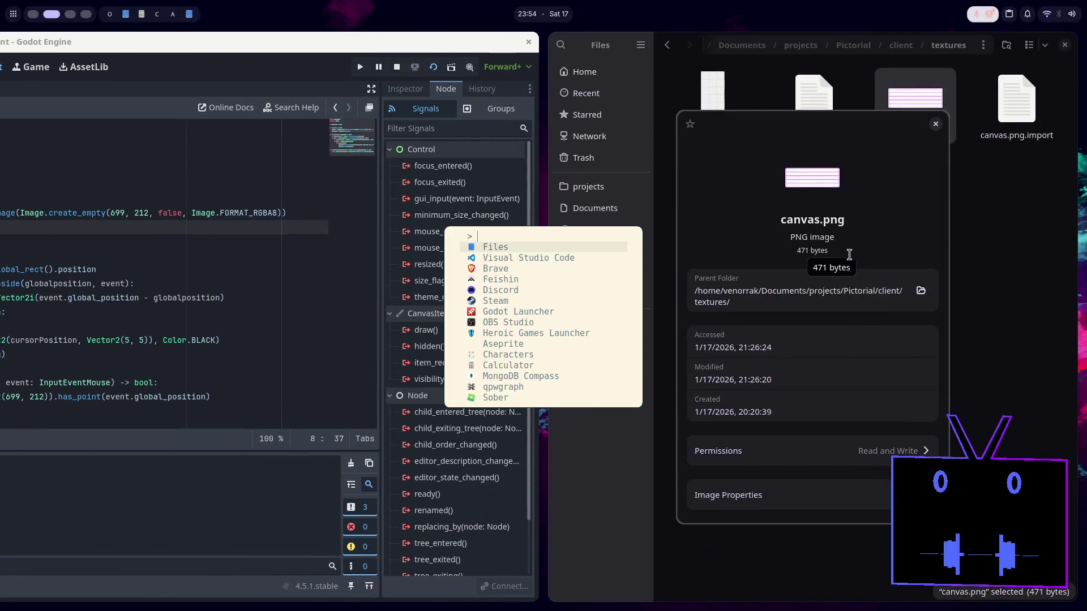
# Launch Calculator and close the canvas.png Properties dialog
pyautogui.write('cla')
pyautogui.press('BackSpace')
pyautogui.press('BackSpace')
pyautogui.write('alc')
pyautogui.press('Return')
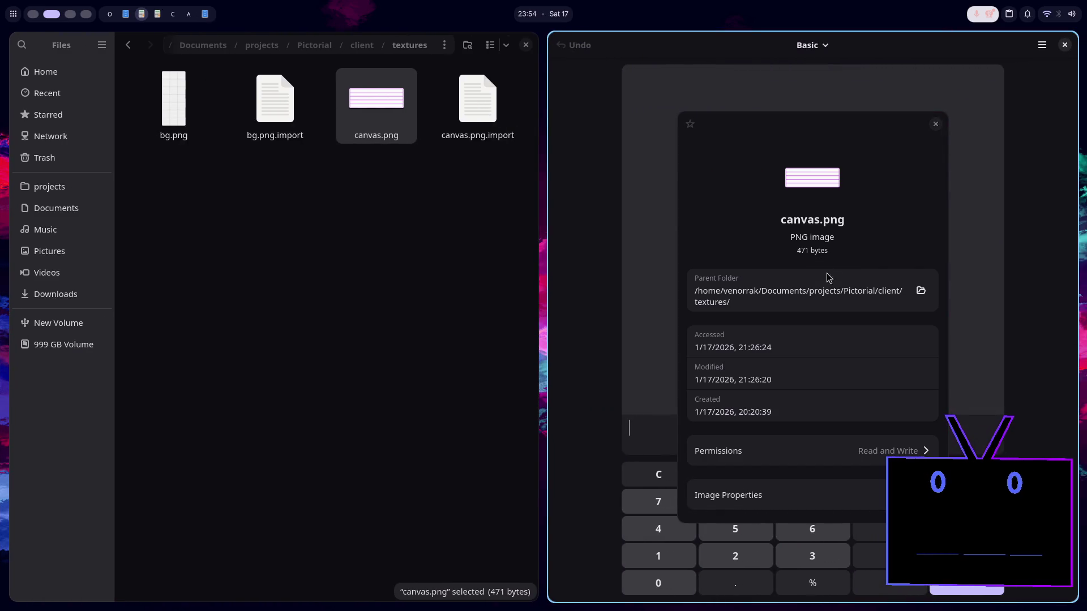
pyautogui.click(936, 126)
pyautogui.hotkey('alt', 'Tab')
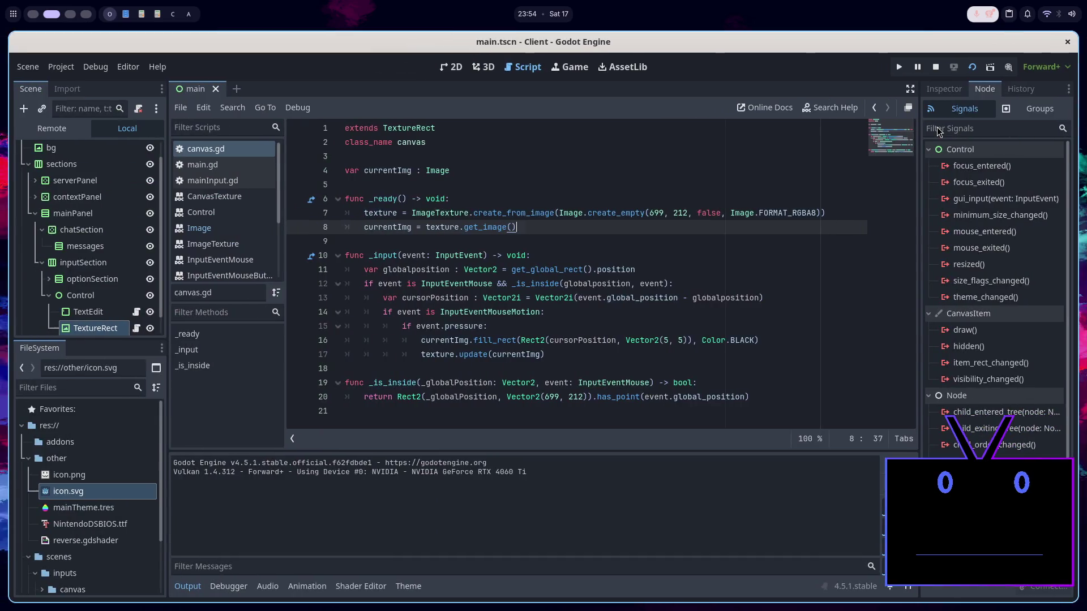
pyautogui.hotkey('alt', 'Tab')
# Compute 699 × 212 = 148188 and divide by 8 to get 18523.5
pyautogui.write('699')
pyautogui.write('*')
pyautogui.hotkey('alt', 'Tab')
pyautogui.hotkey('alt', 'Tab')
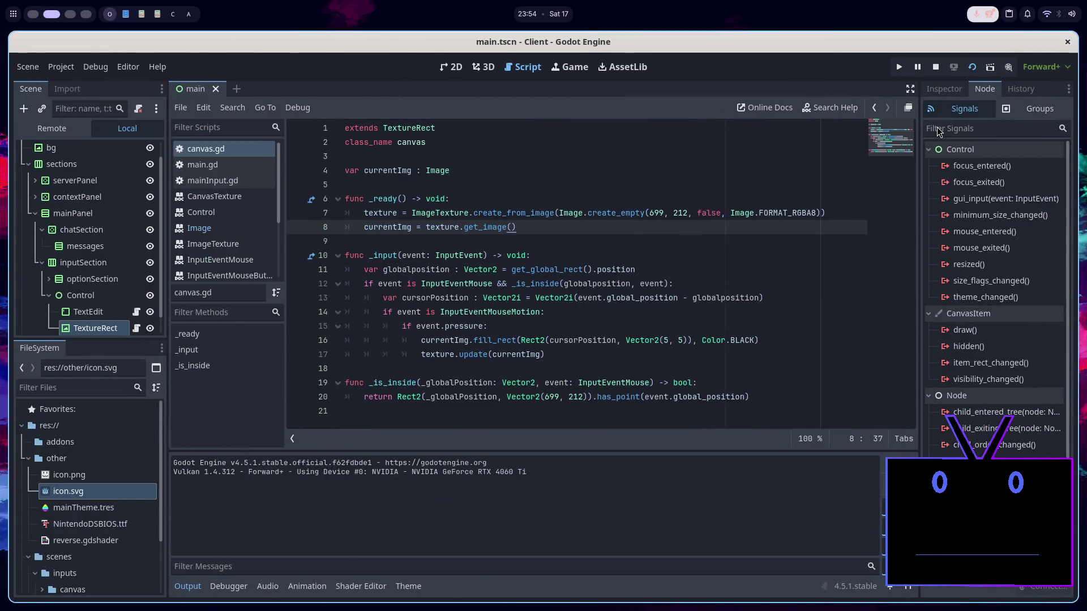
pyautogui.hotkey('alt', 'Tab')
pyautogui.hotkey('alt', 'Tab')
pyautogui.hotkey('alt', 'Tab')
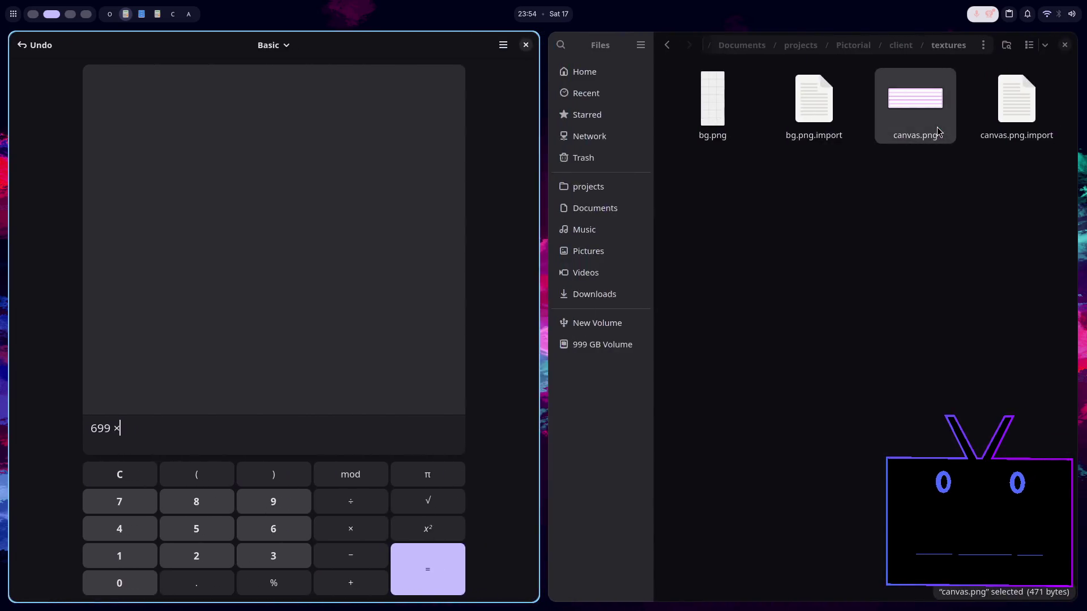
pyautogui.hotkey('alt', 'Tab')
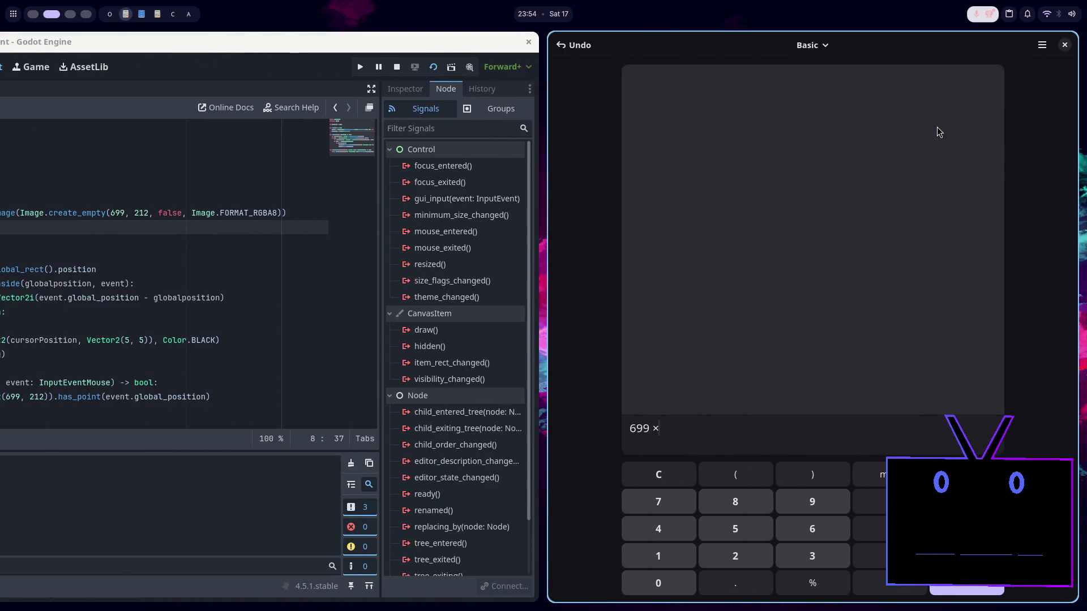
pyautogui.write(' 212')
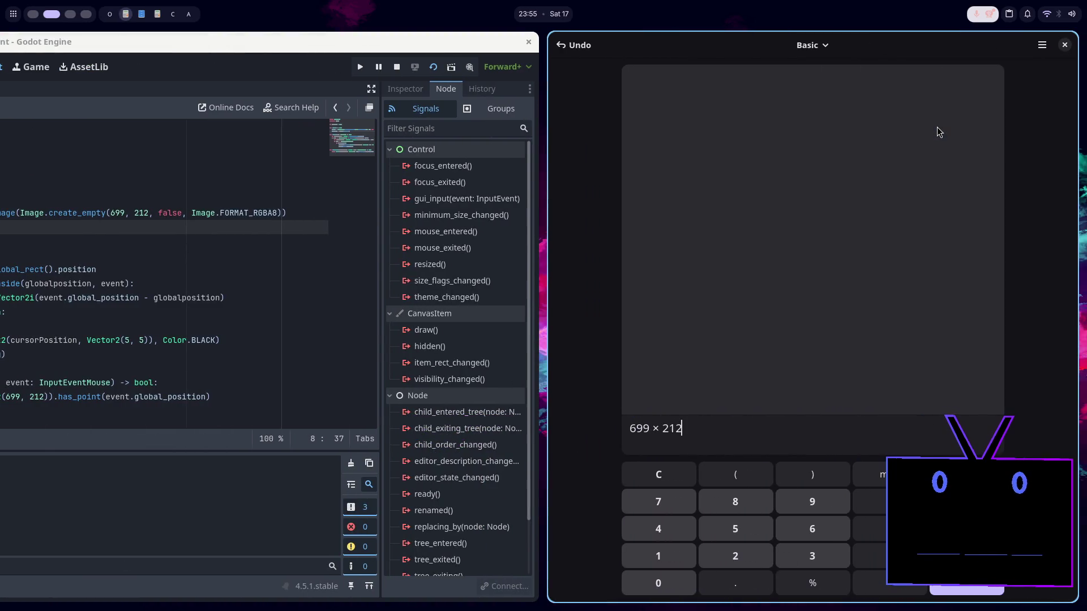
pyautogui.press('Return')
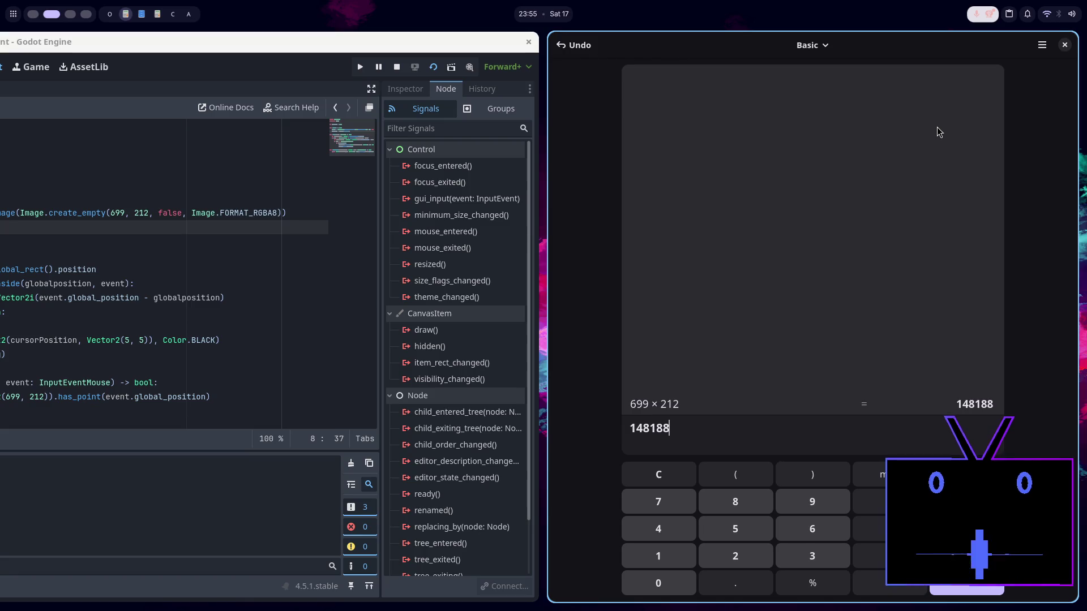
pyautogui.write('/8')
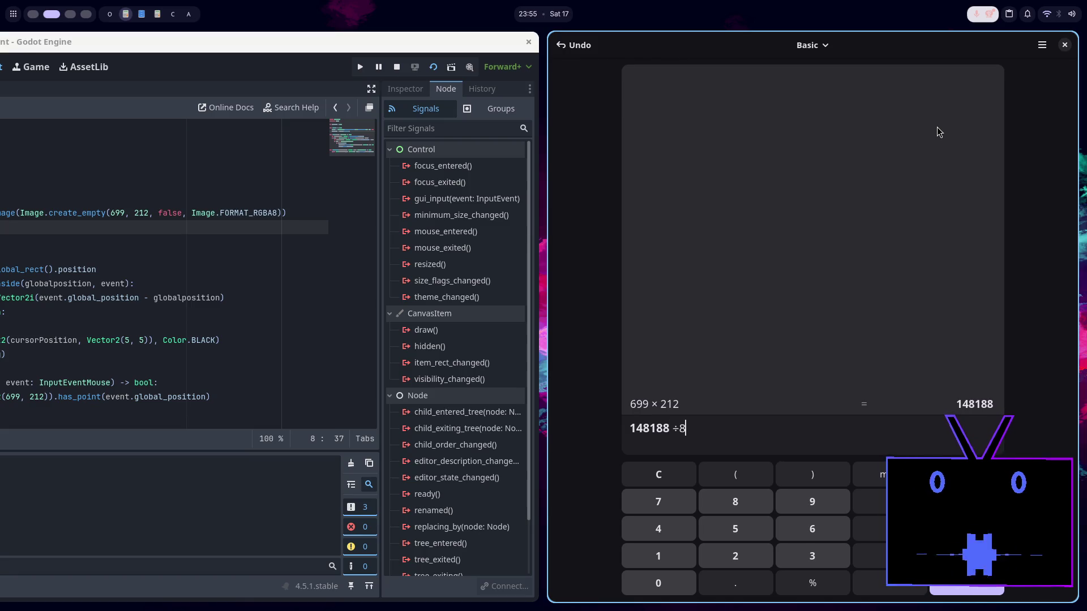
pyautogui.press('Return')
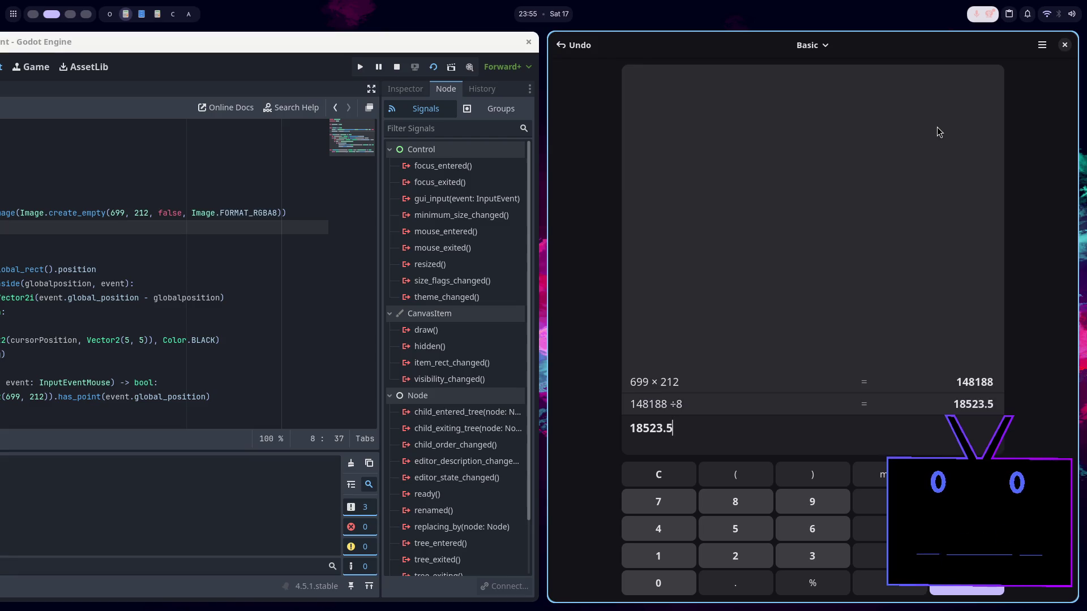
pyautogui.press('super+Right')
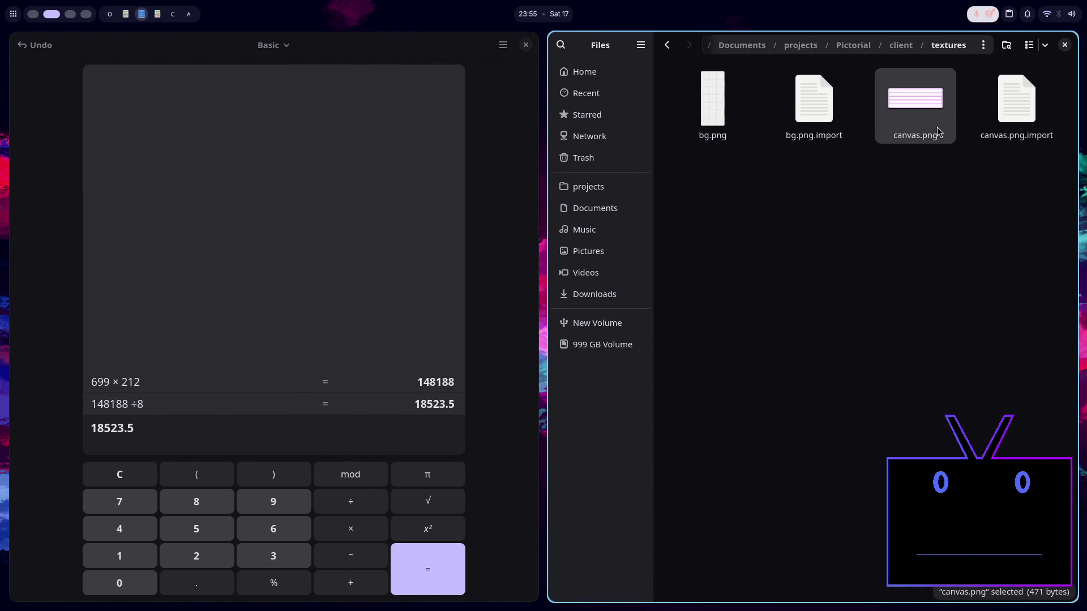
pyautogui.rightClick(936, 127)
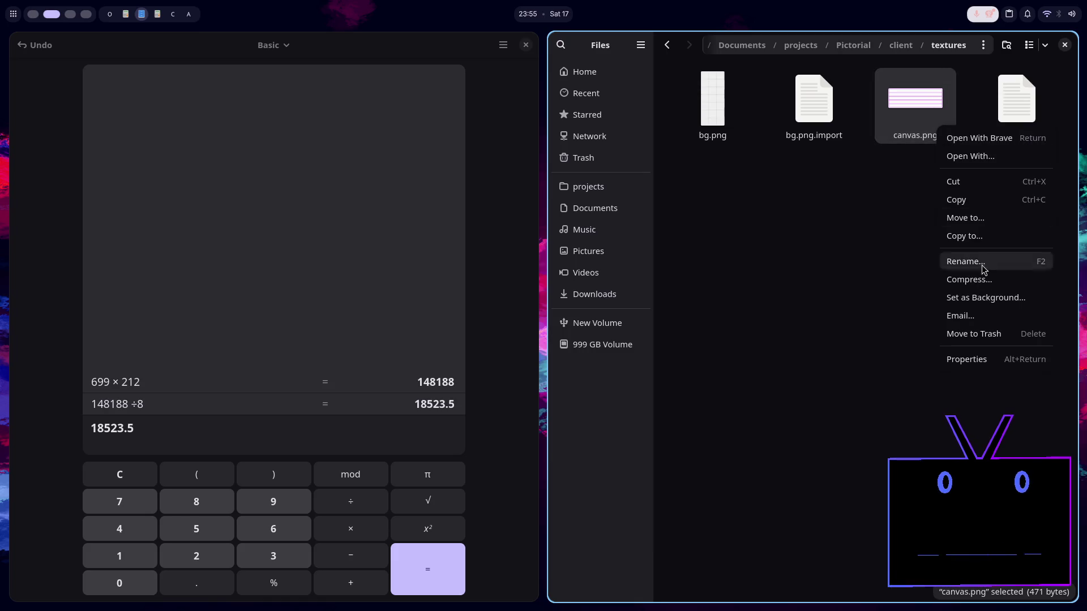
# Check canvas.png's Properties twice, confirming the file is 471 bytes
pyautogui.click(985, 363)
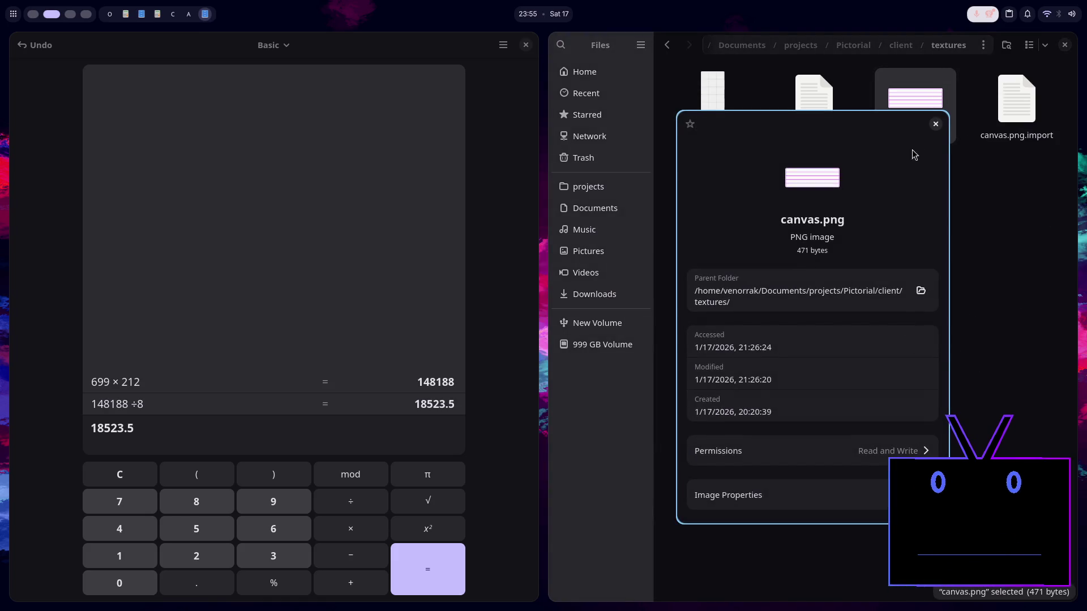
pyautogui.click(935, 125)
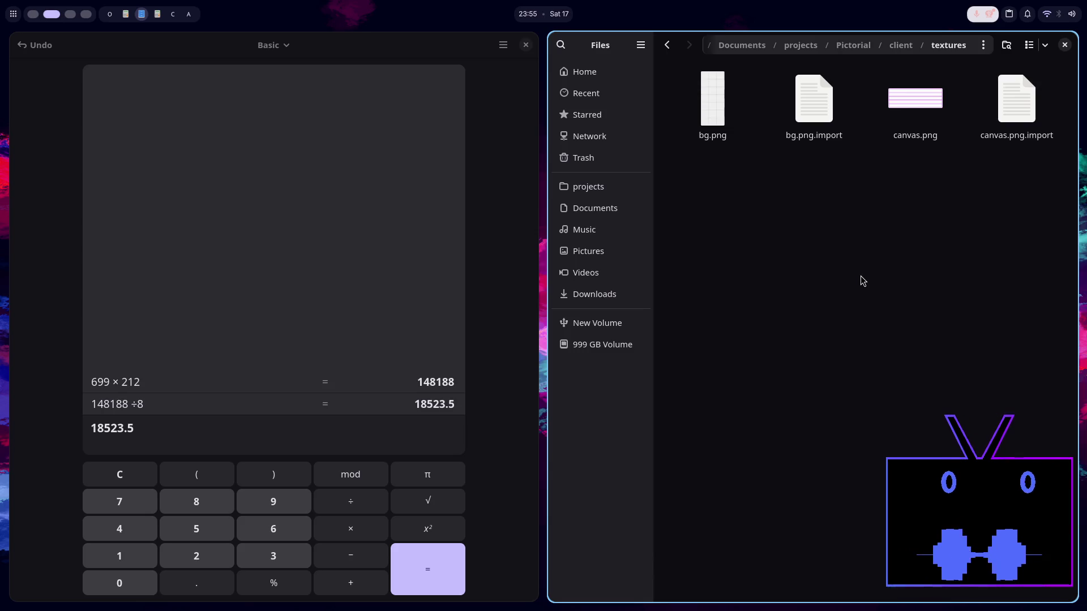
pyautogui.rightClick(920, 111)
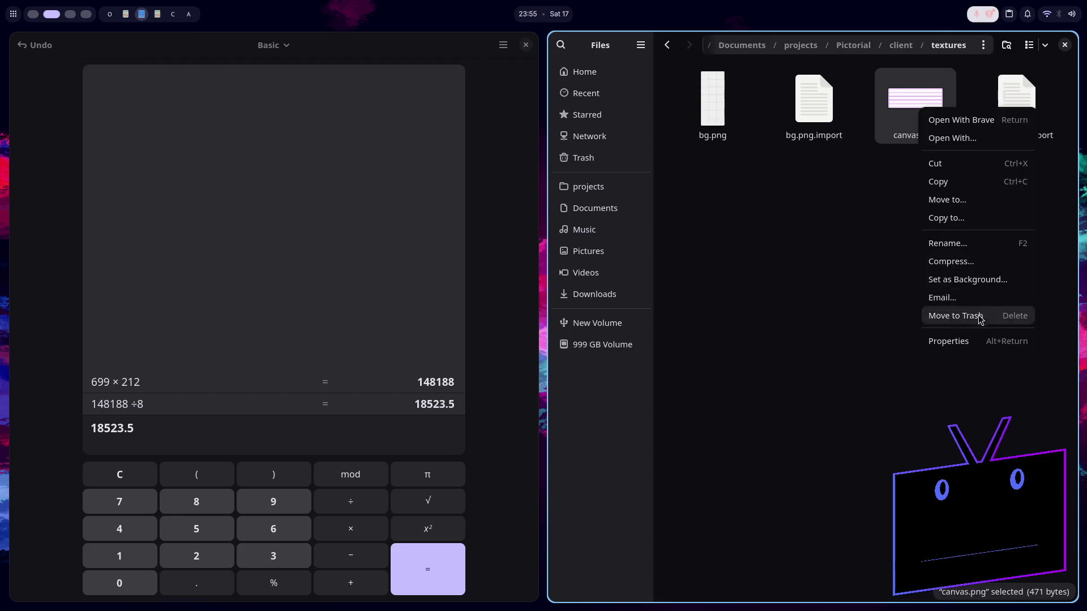
pyautogui.click(983, 342)
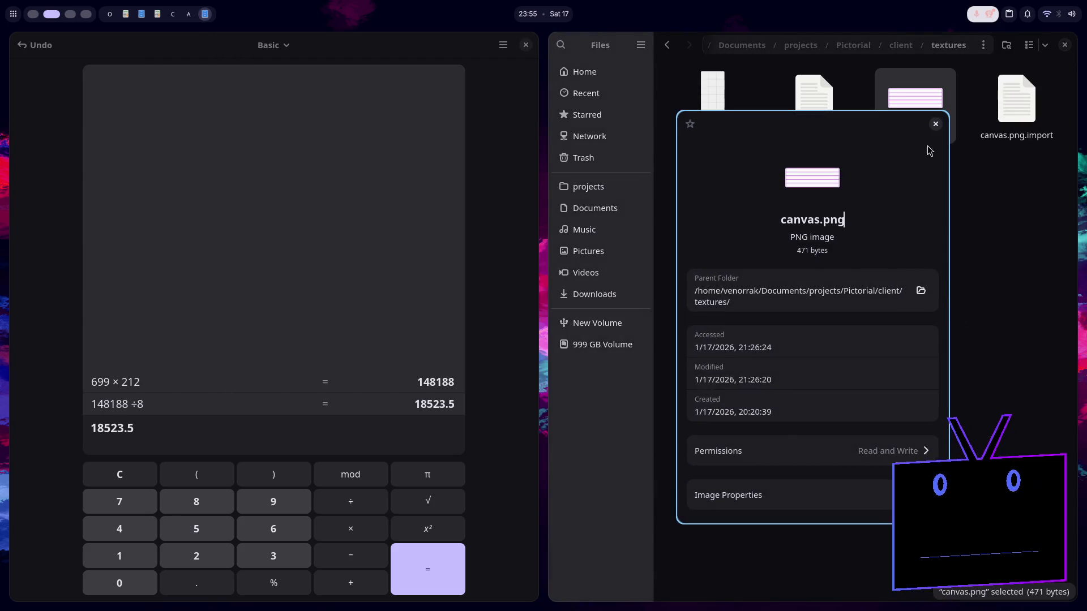
pyautogui.click(936, 124)
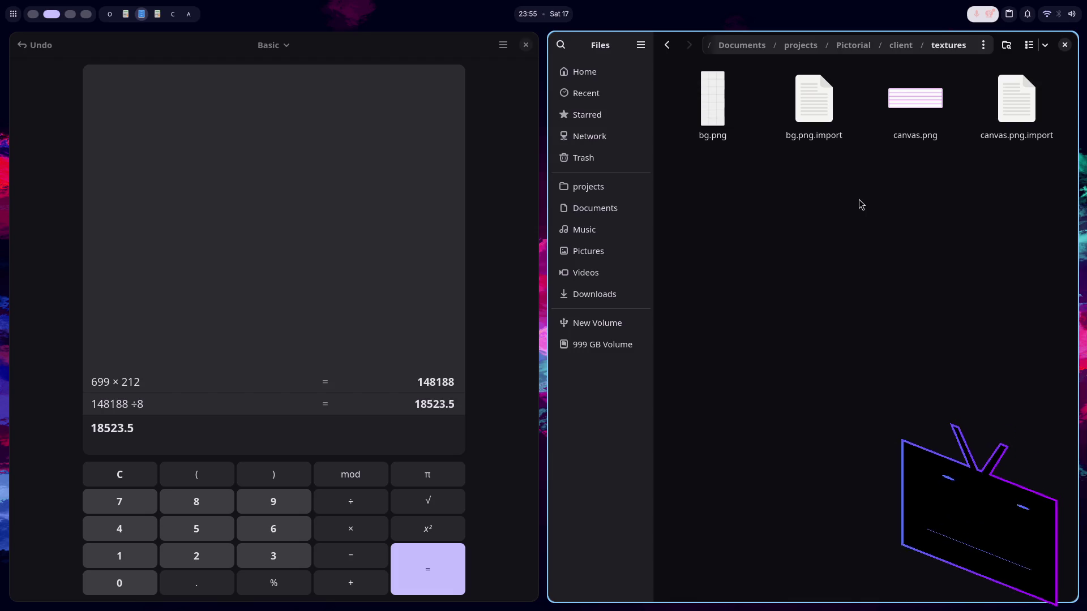
# Divide 18523.5 by 1000 in Calculator to get 18.5235
pyautogui.click(477, 218)
pyautogui.write('/1000')
pyautogui.press('Return')
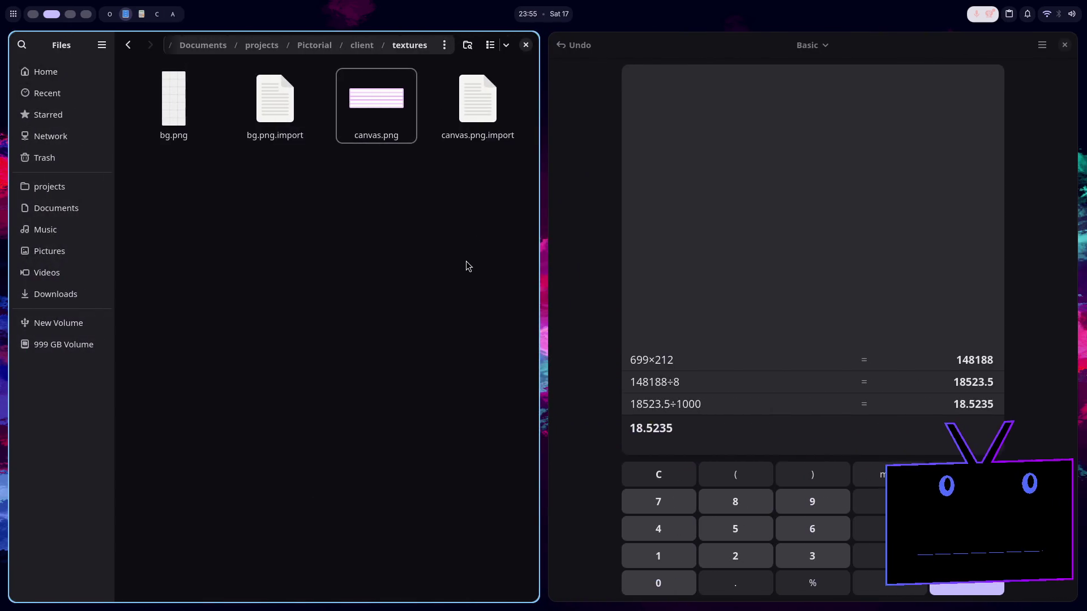
pyautogui.press('super+Right')
pyautogui.press('super+Right')
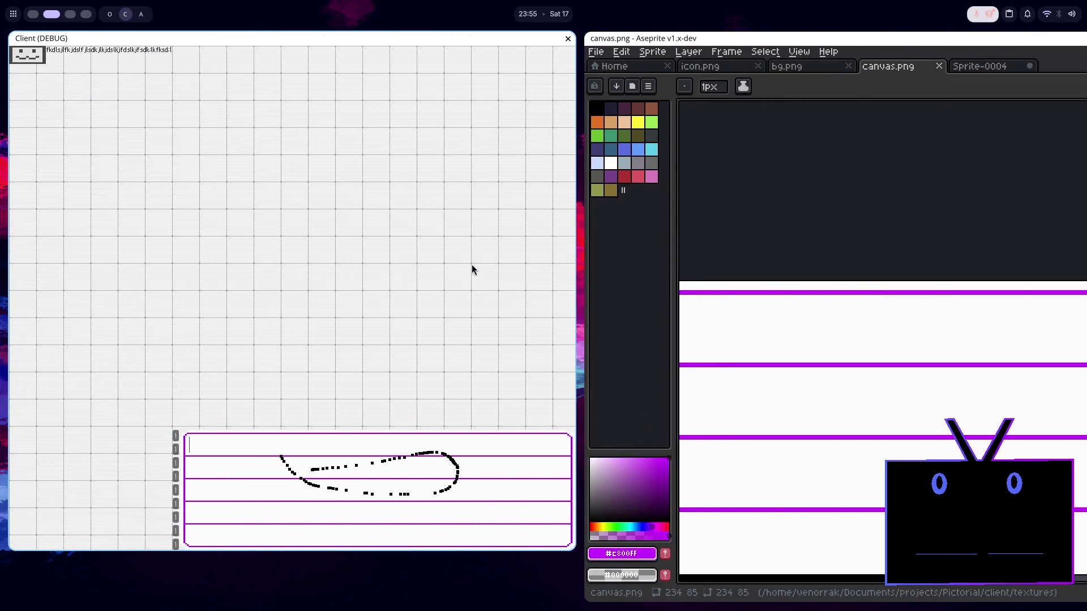
# Close the running Client (DEBUG) chat client window
pyautogui.press('super+q')
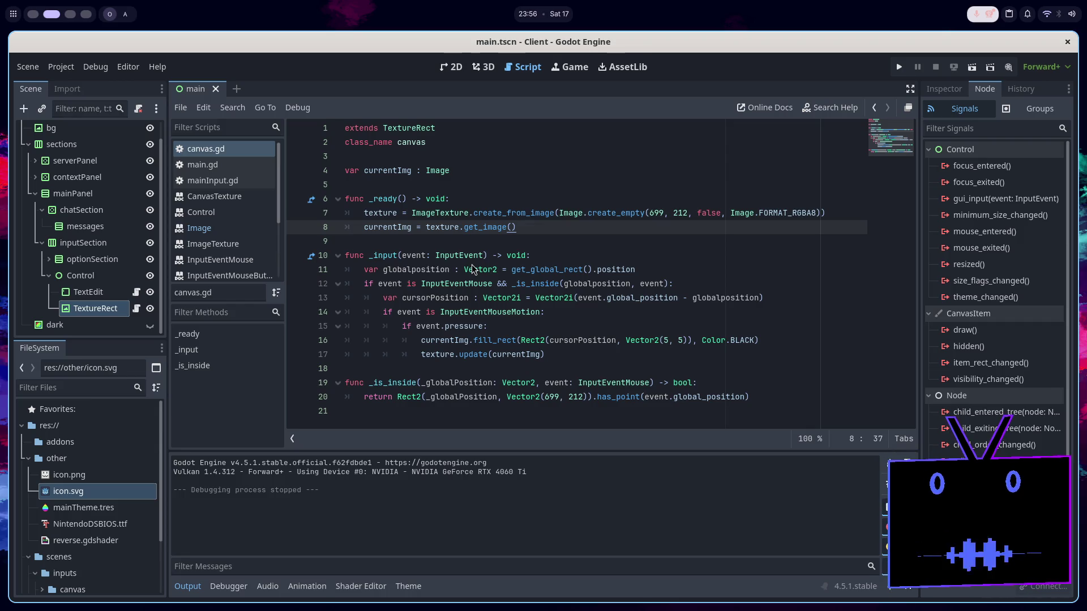
# Place the cursor at the end of the fill_rect line in canvas.gd and relaunch the chat client
pyautogui.click(779, 340)
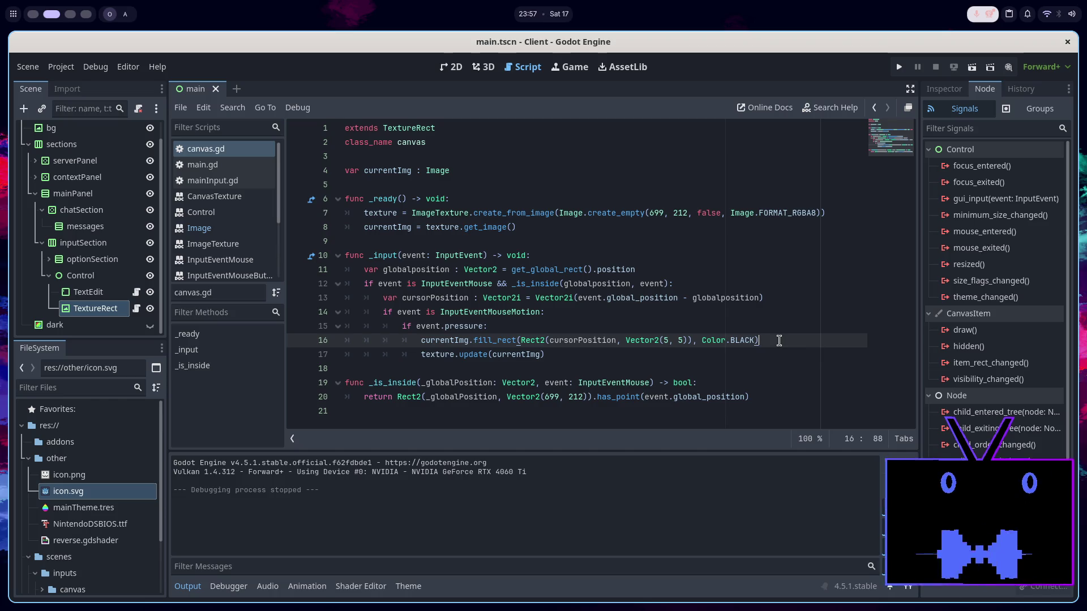
pyautogui.click(972, 66)
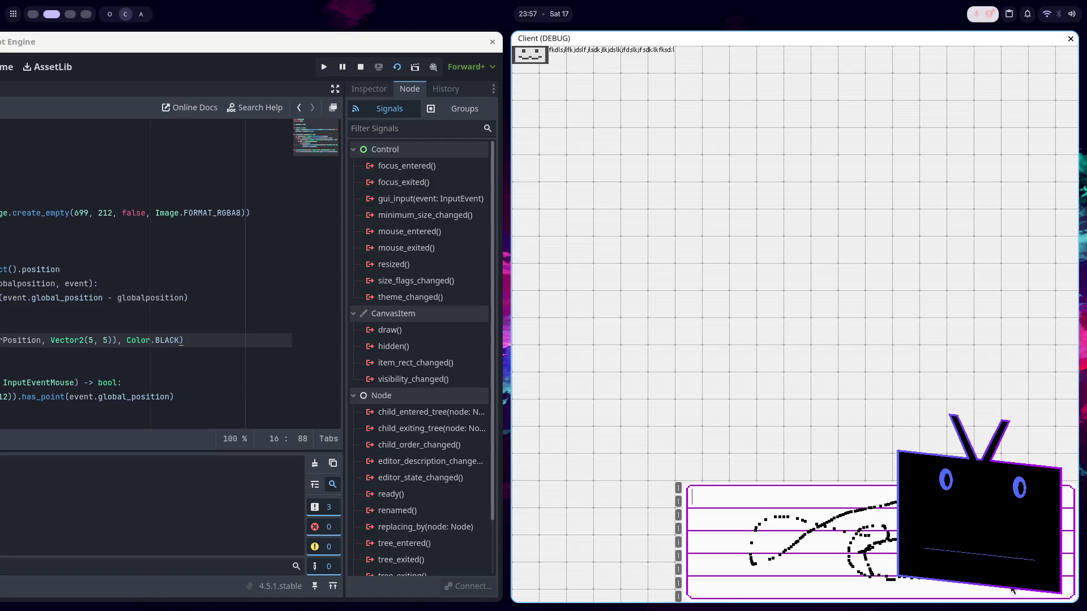
# Draw an arc, a bottom stroke and a zigzag on the pad, then stop and relaunch the client
pyautogui.moveTo(775, 502)
pyautogui.mouseDown()
pyautogui.moveTo(739, 540)
pyautogui.moveTo(751, 569)
pyautogui.mouseUp()
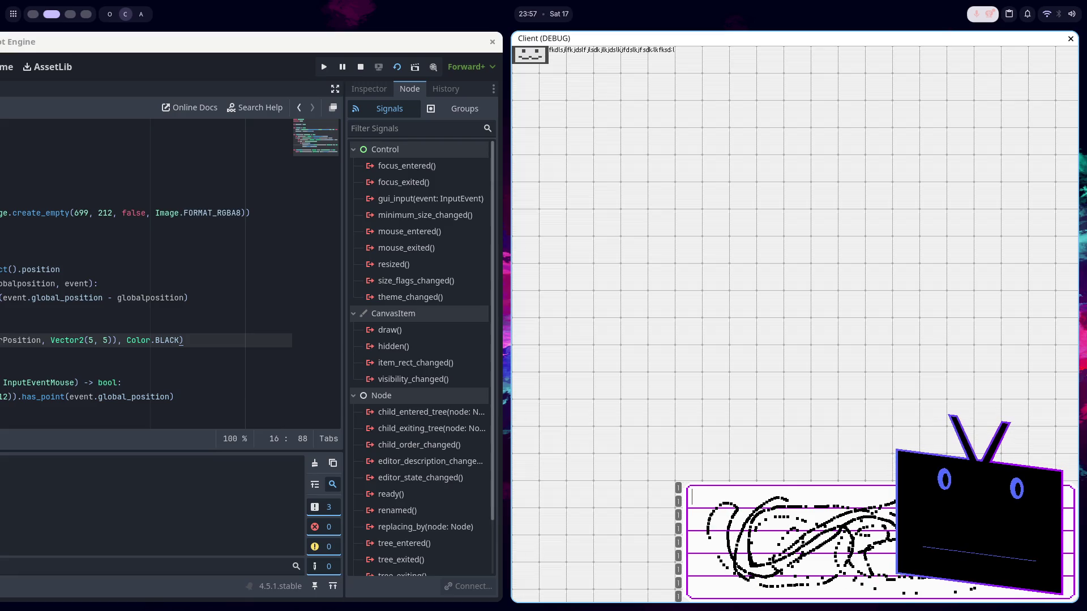
pyautogui.moveTo(934, 587)
pyautogui.mouseDown()
pyautogui.moveTo(731, 591)
pyautogui.moveTo(692, 522)
pyautogui.moveTo(736, 497)
pyautogui.moveTo(826, 497)
pyautogui.moveTo(840, 586)
pyautogui.mouseUp()
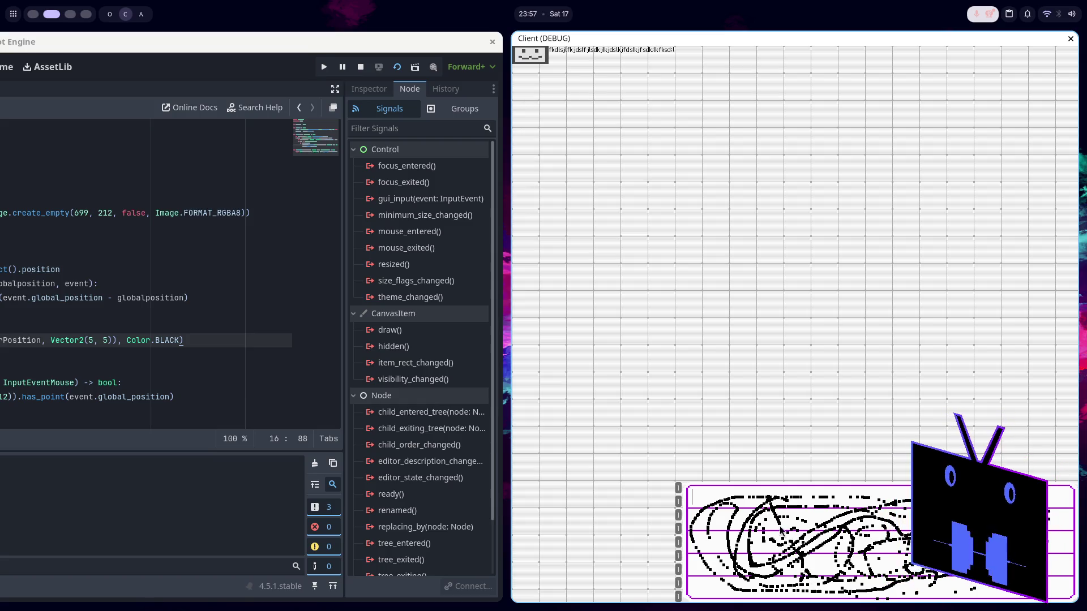
pyautogui.moveTo(798, 536)
pyautogui.mouseDown()
pyautogui.moveTo(815, 518)
pyautogui.moveTo(851, 520)
pyautogui.mouseUp()
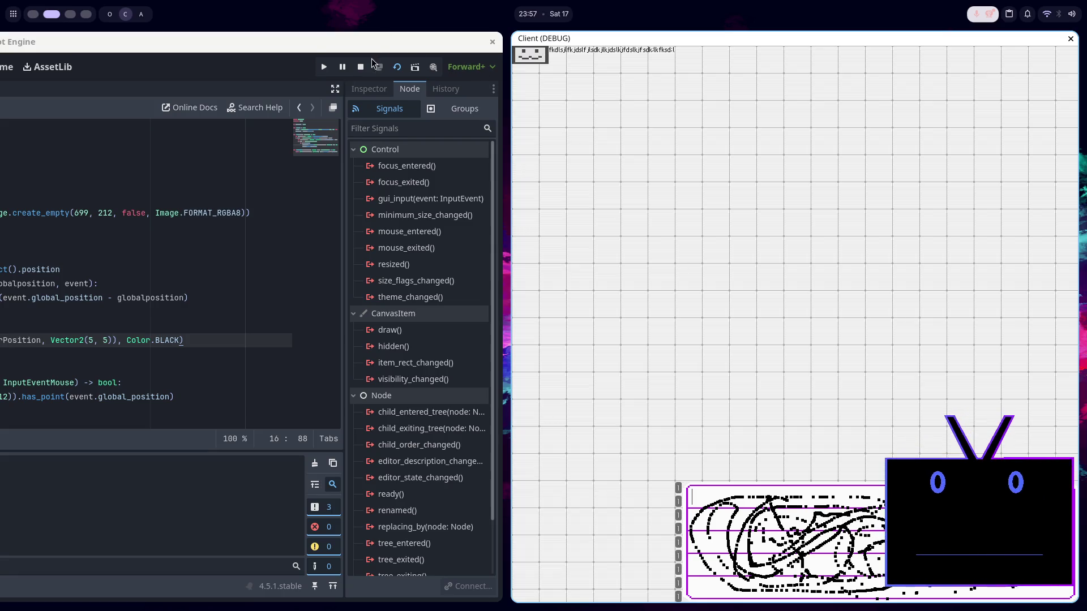
pyautogui.press('super+q')
pyautogui.press('F5')
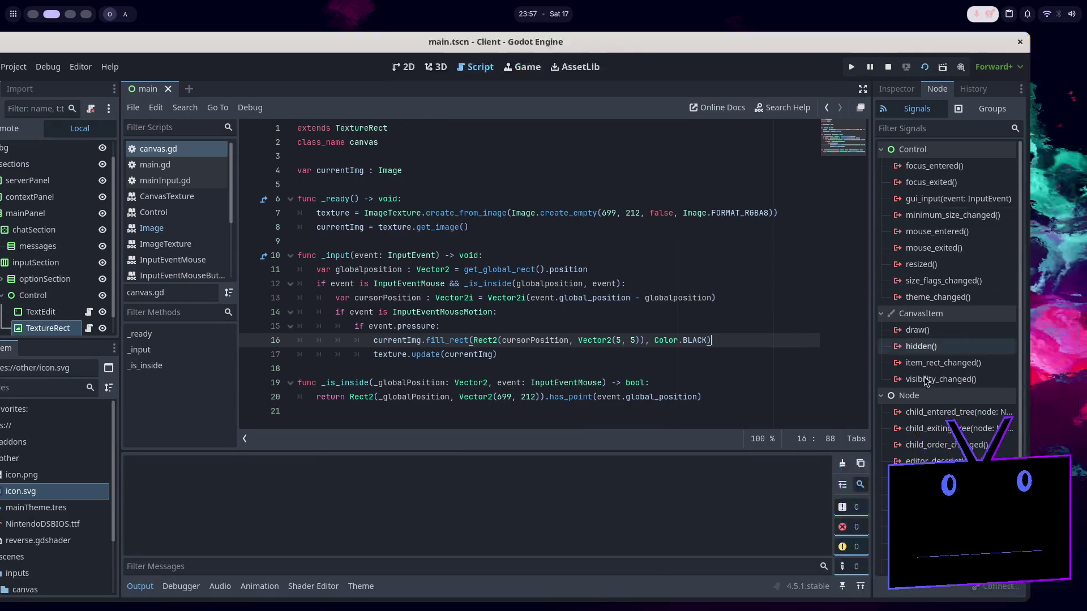
# Draw three dotted strokes on the fresh drawing pad, then stop the client
pyautogui.moveTo(748, 505)
pyautogui.mouseDown()
pyautogui.moveTo(803, 525)
pyautogui.moveTo(863, 513)
pyautogui.mouseUp()
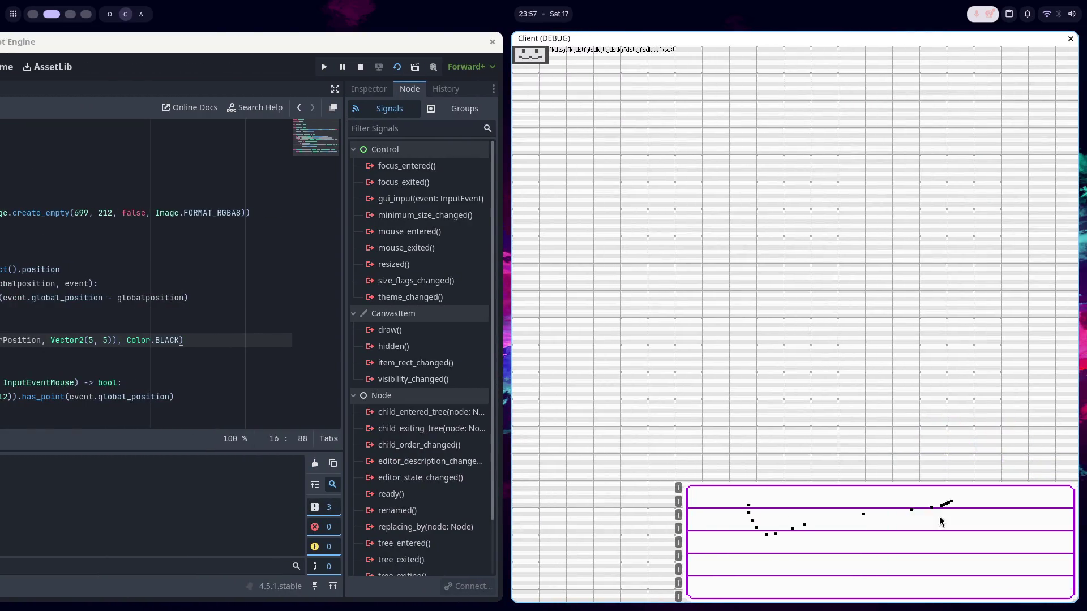
pyautogui.moveTo(818, 486); pyautogui.dragTo(787, 504)
pyautogui.moveTo(792, 563)
pyautogui.mouseDown()
pyautogui.moveTo(863, 560)
pyautogui.moveTo(903, 578)
pyautogui.mouseUp()
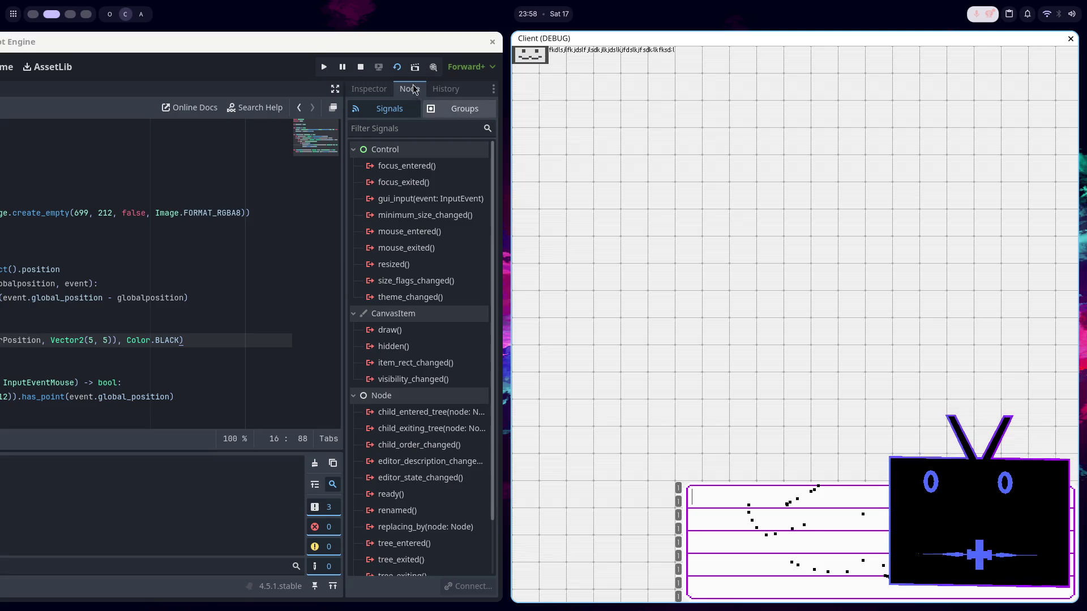
pyautogui.click(360, 66)
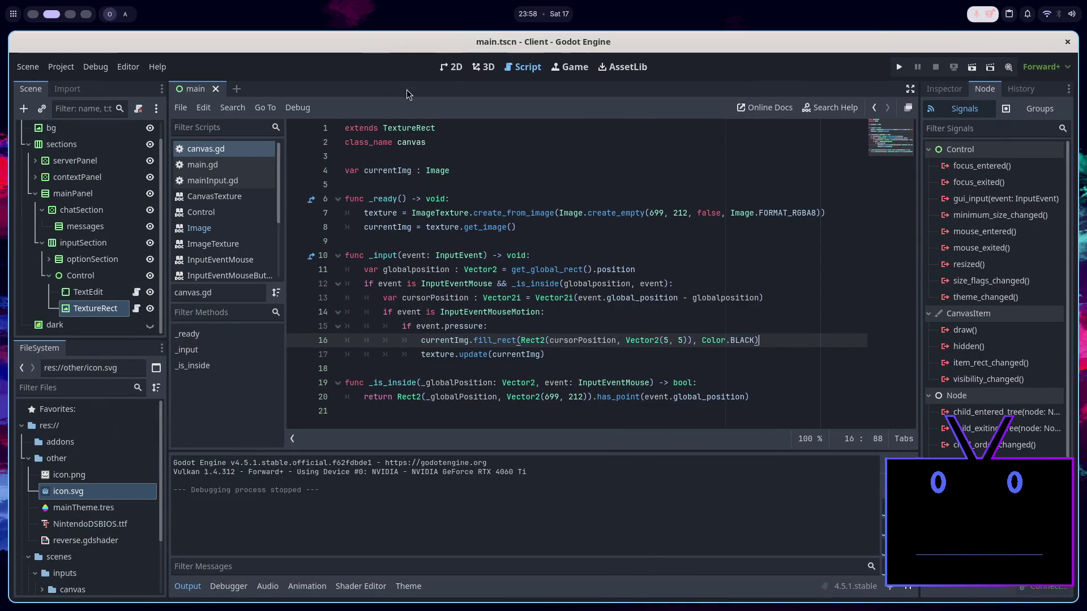
# Place the cursor on the create_from_image line, then switch to the browser and open a blank tab
pyautogui.click(492, 213)
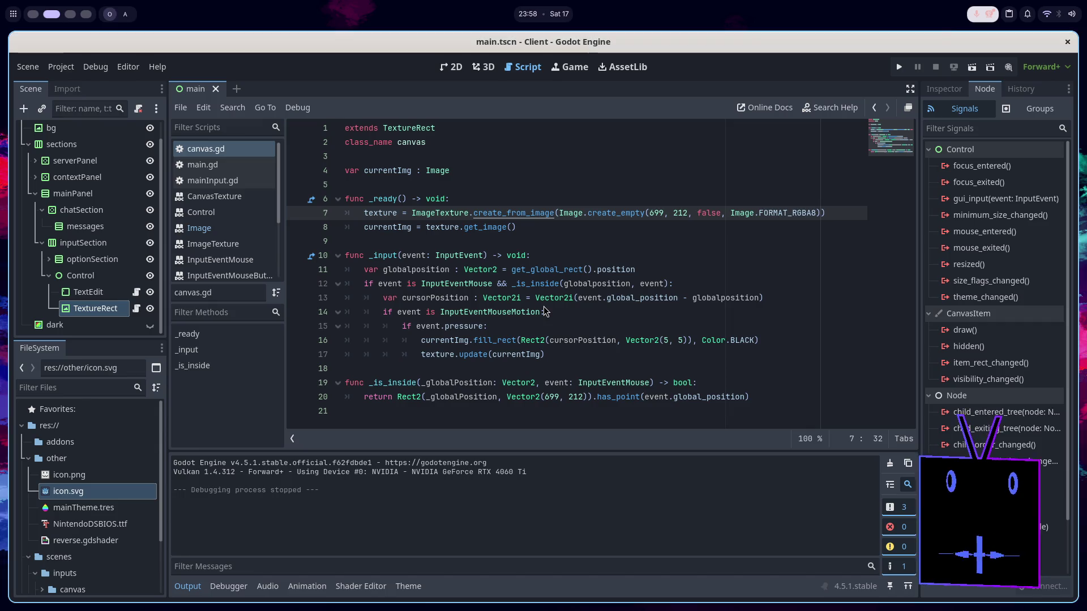
pyautogui.press('super+1')
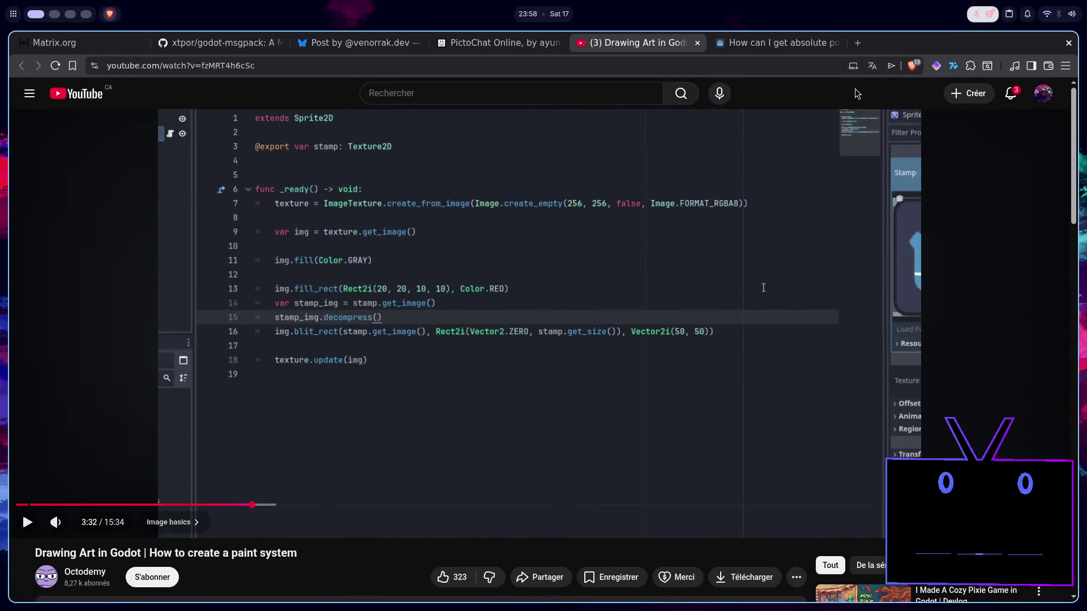
pyautogui.click(857, 42)
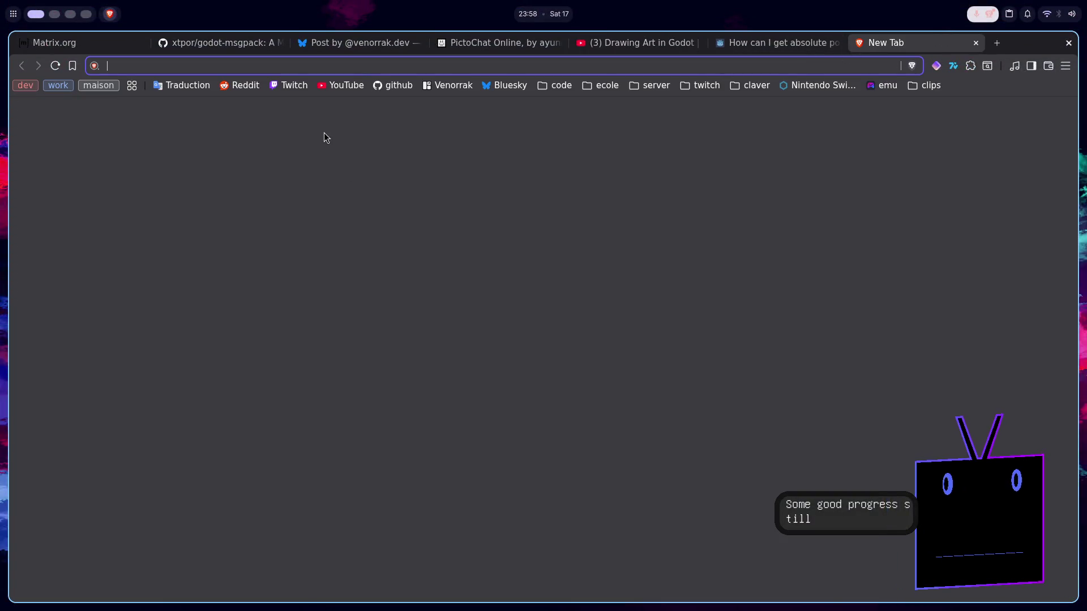
# Load the Twitch front page, then show the Godot scene in the 2D view
pyautogui.click(299, 84)
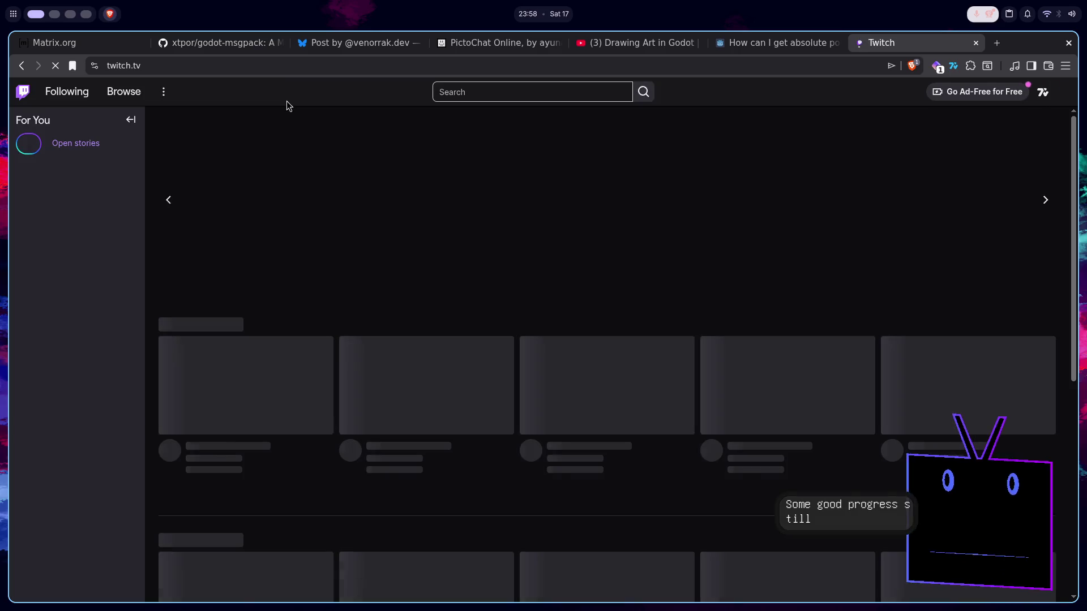
pyautogui.press('super+2')
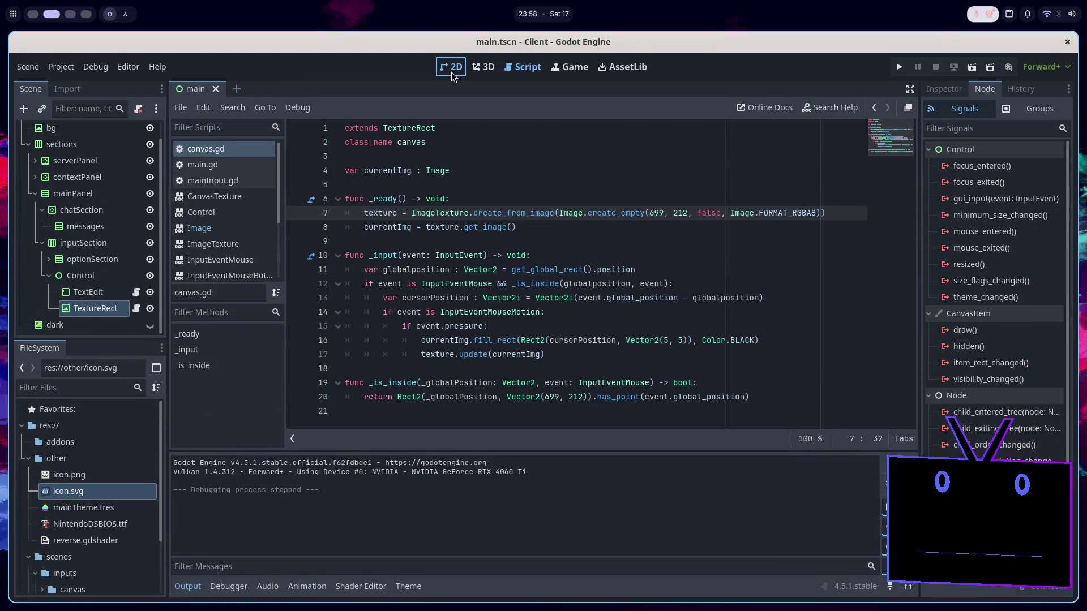
pyautogui.click(452, 74)
pyautogui.scroll(-4, 405, 287)
pyautogui.scroll(2, 429, 205)
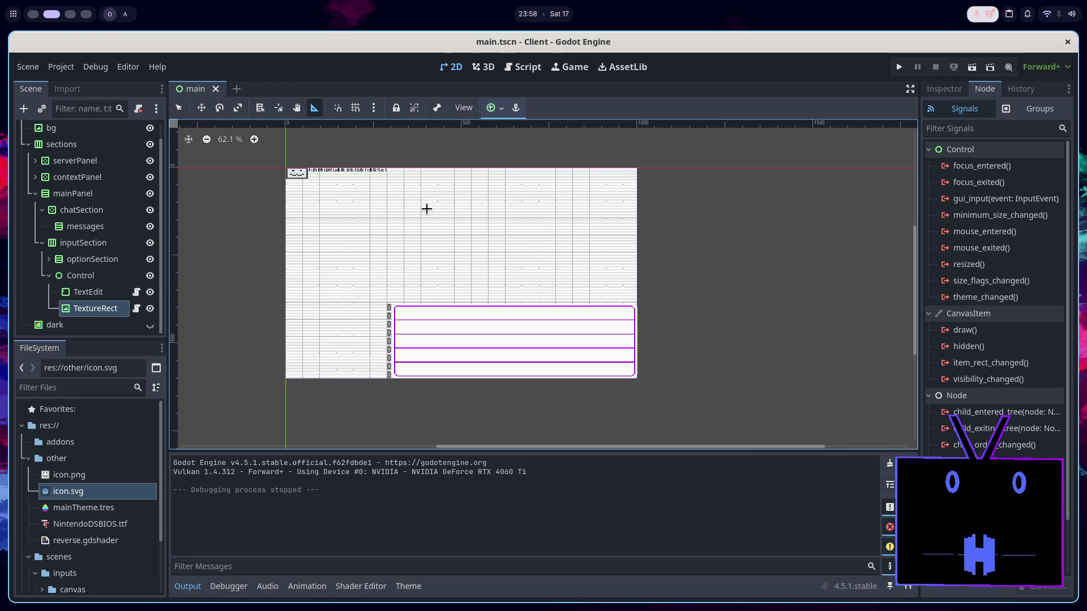
# Pause Twitch's featured stream and return to the Godot editor
pyautogui.press('super+Page_Up')
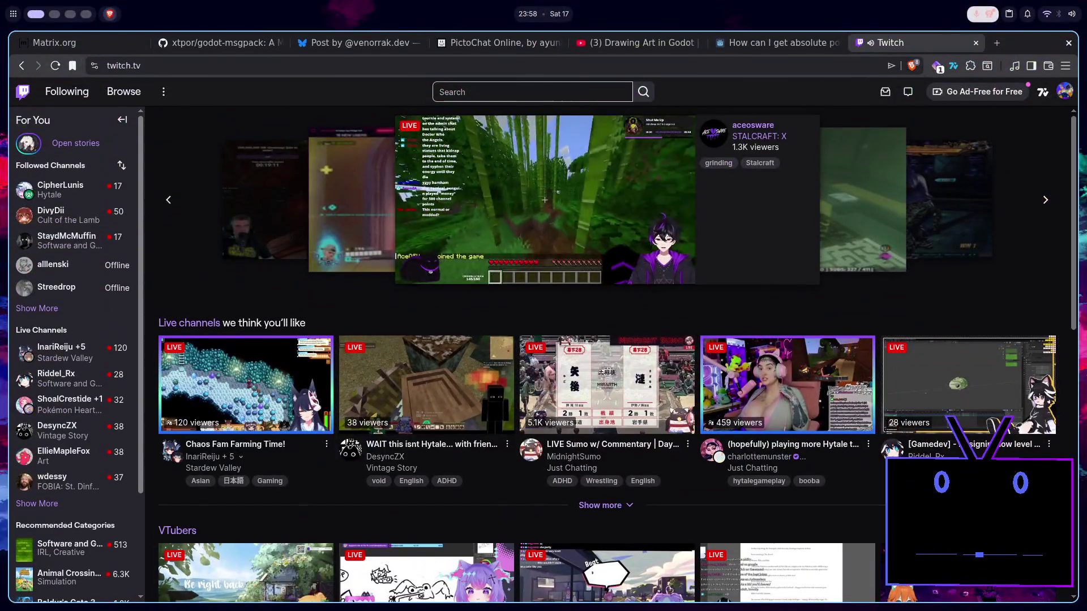
pyautogui.click(409, 271)
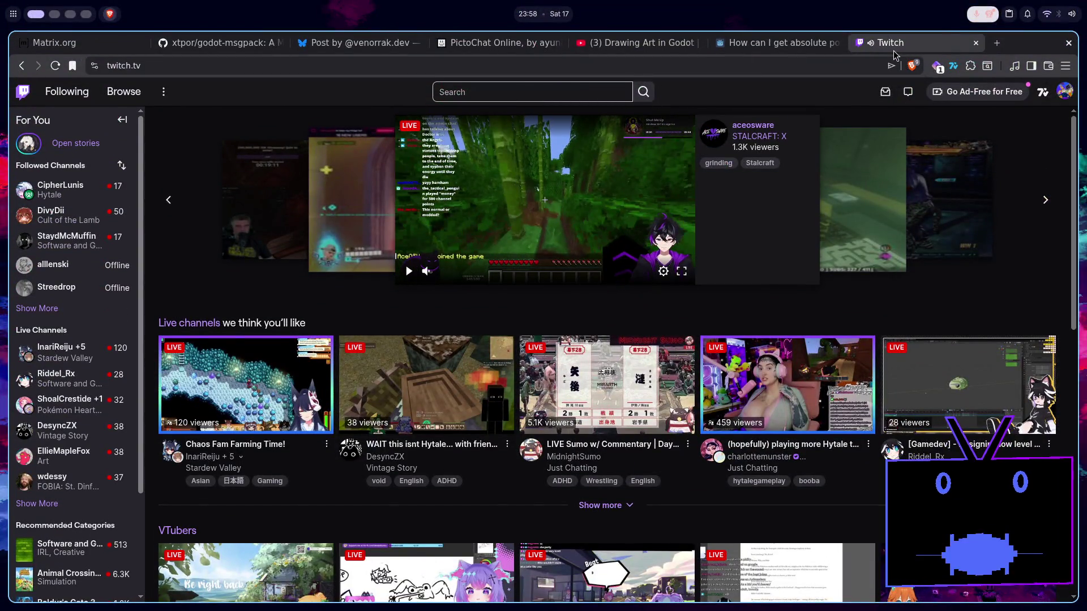
pyautogui.press('super+Page_Down')
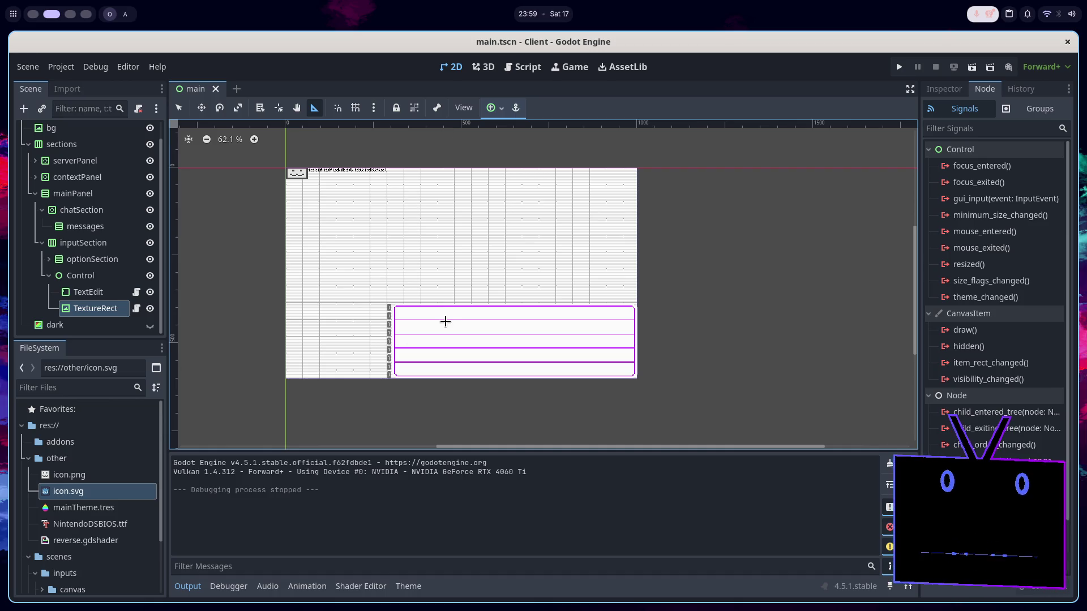
# Measure the TextureRect drawing pad at about 650.5 px with the ruler, then switch to Twitch
pyautogui.moveTo(413, 313)
pyautogui.mouseDown()
pyautogui.moveTo(516, 368)
pyautogui.moveTo(633, 376)
pyautogui.mouseUp()
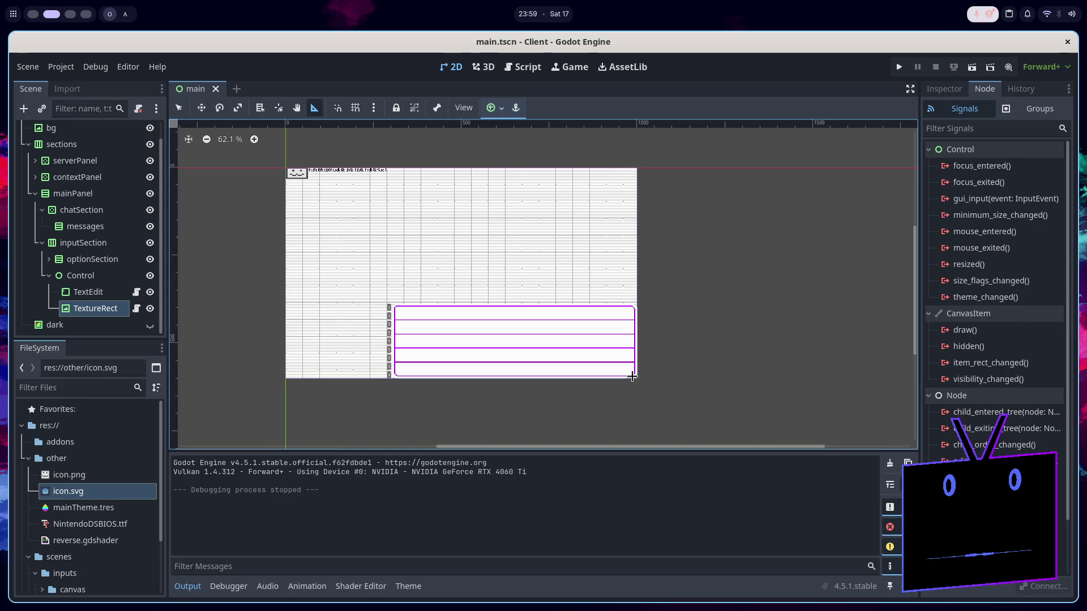
pyautogui.press('super+Page_Up')
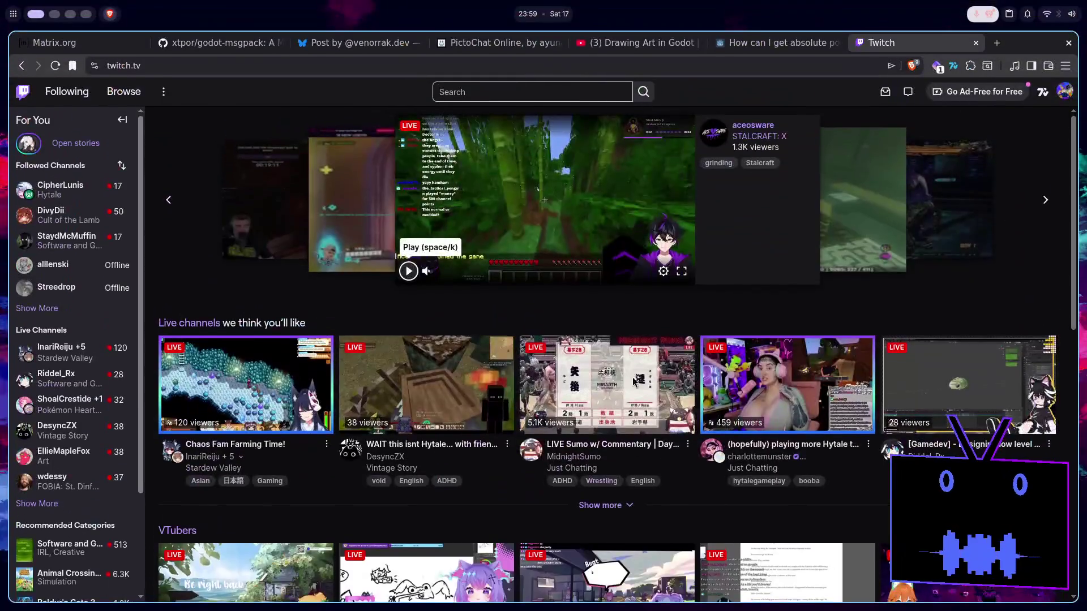
# Scroll down and open the Software and Game Development category
pyautogui.scroll(-2, 635, 381)
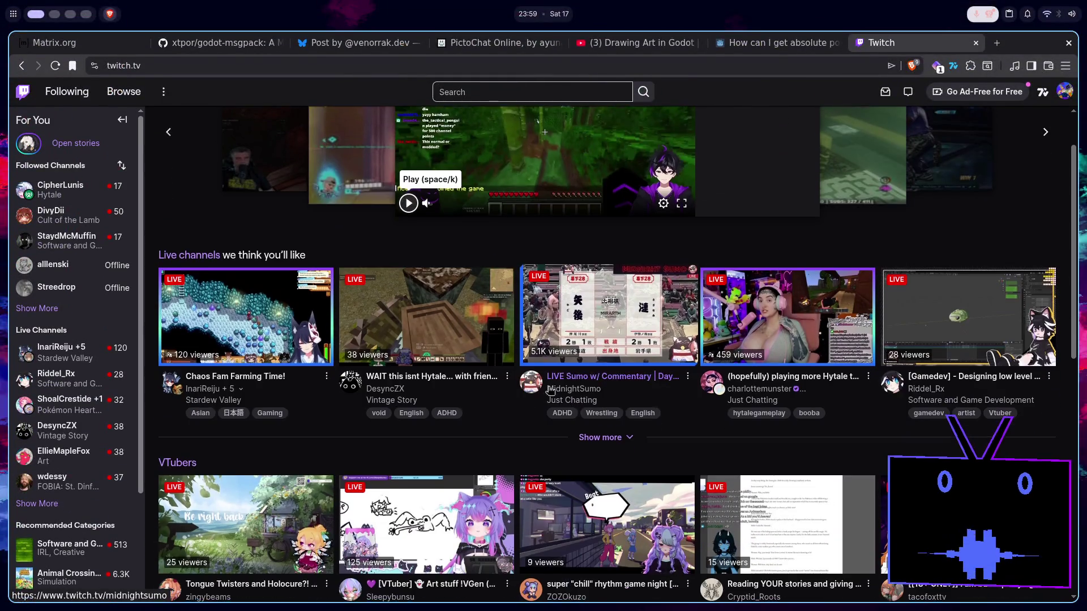
pyautogui.scroll(-4, 455, 450)
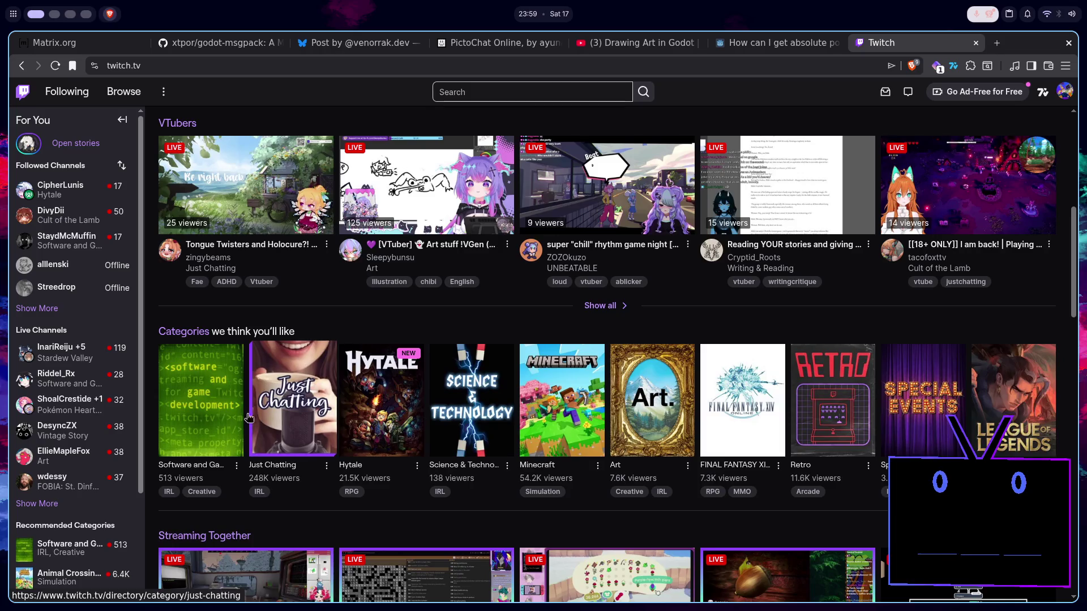
pyautogui.click(212, 402)
# Load the green team page from the twitch bookmarks folder in a new tab, then close it
pyautogui.hotkey('ctrl', 't')
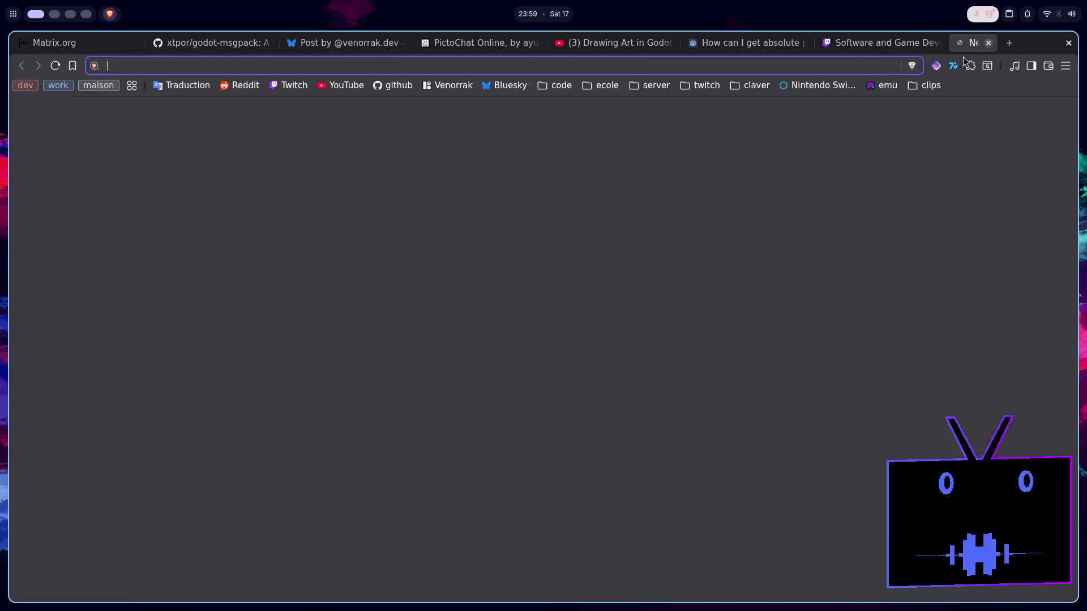
pyautogui.click(702, 86)
pyautogui.click(709, 107)
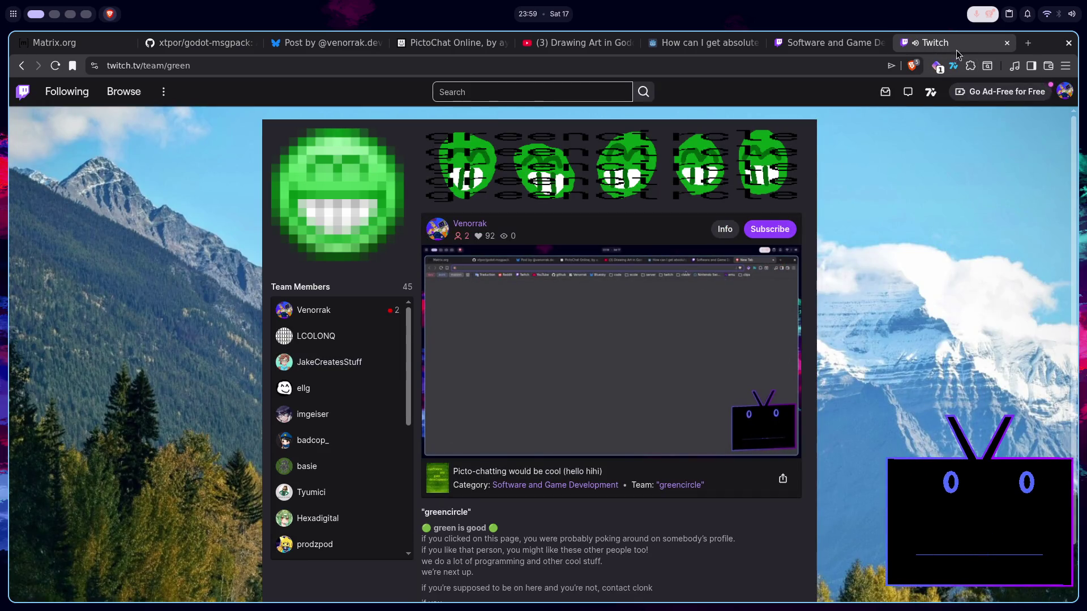
pyautogui.click(1007, 42)
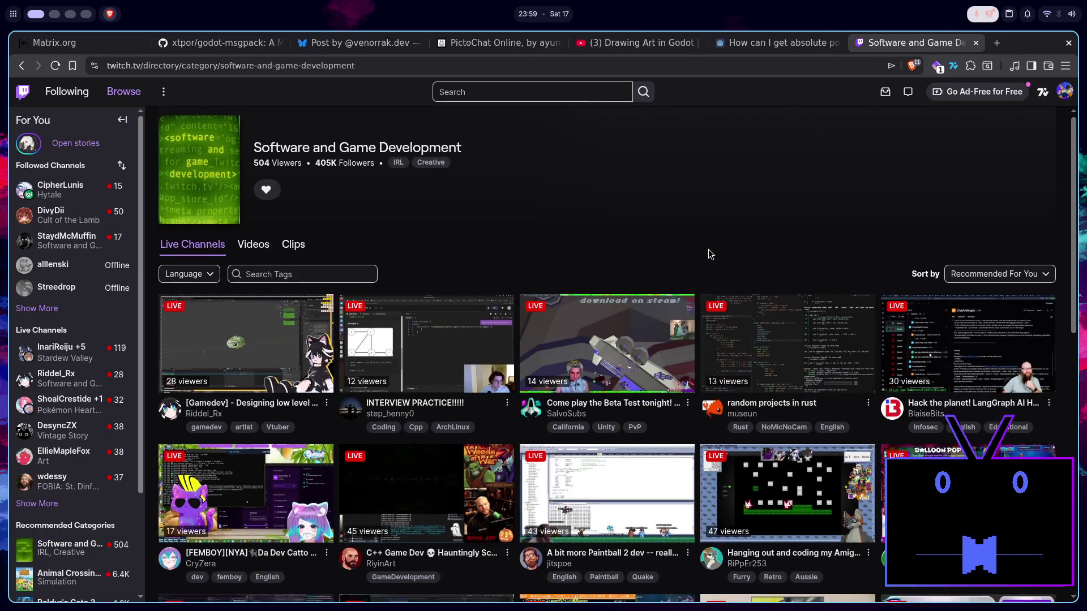
pyautogui.scroll(-3, 710, 244)
pyautogui.scroll(-6, 710, 244)
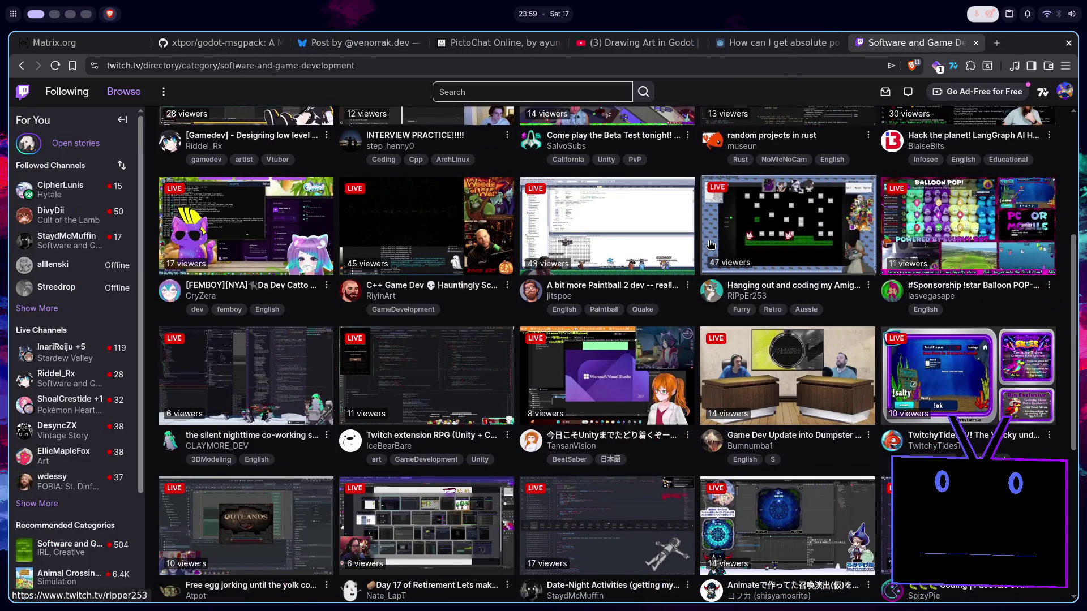
pyautogui.scroll(-5, 716, 340)
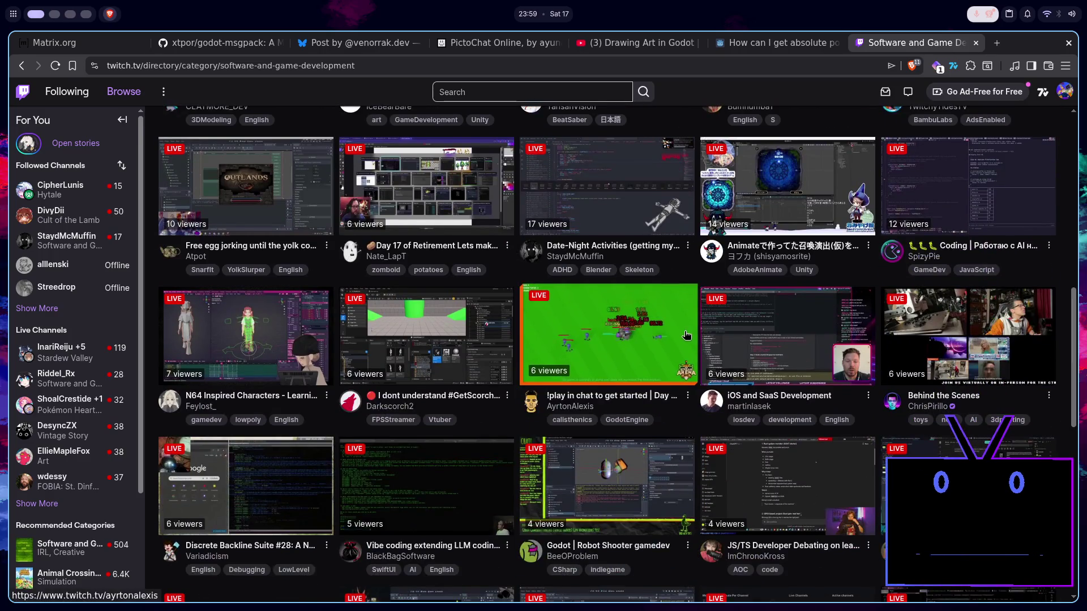
pyautogui.scroll(3, 696, 390)
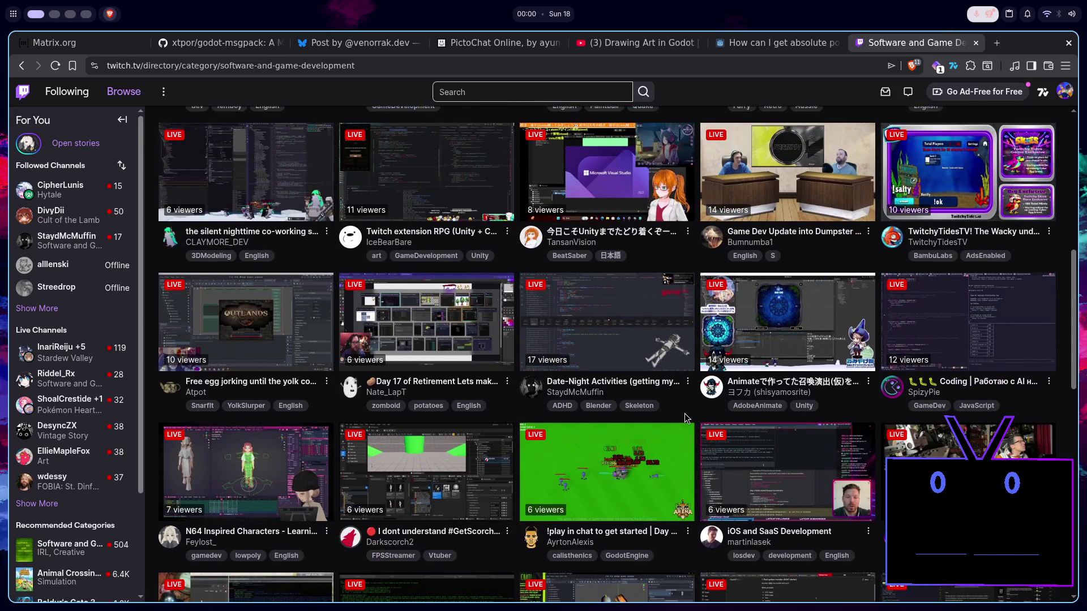
pyautogui.scroll(-6, 684, 406)
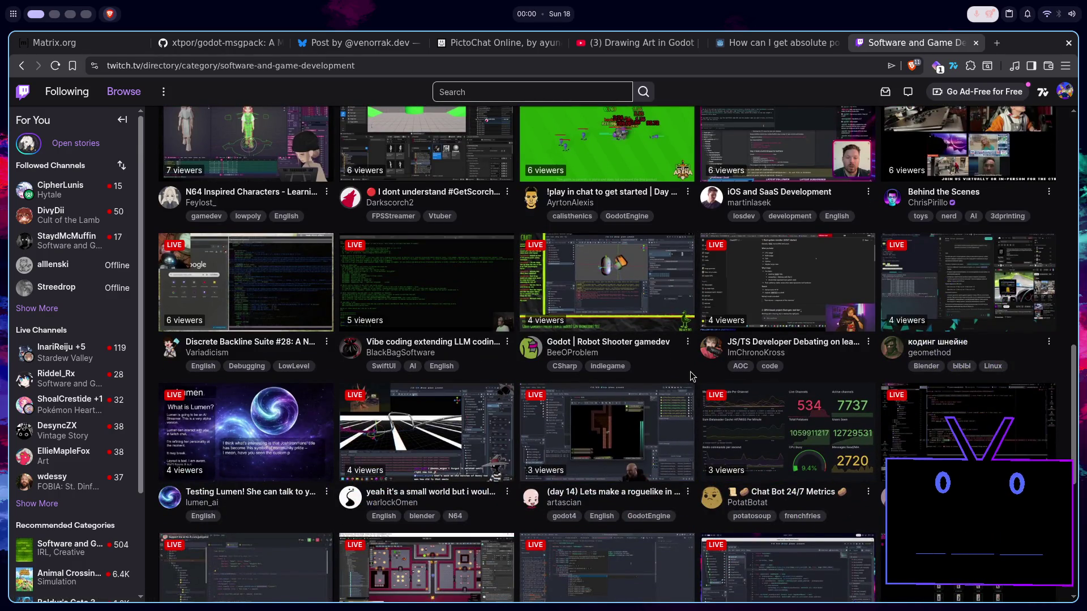
pyautogui.scroll(-5, 691, 374)
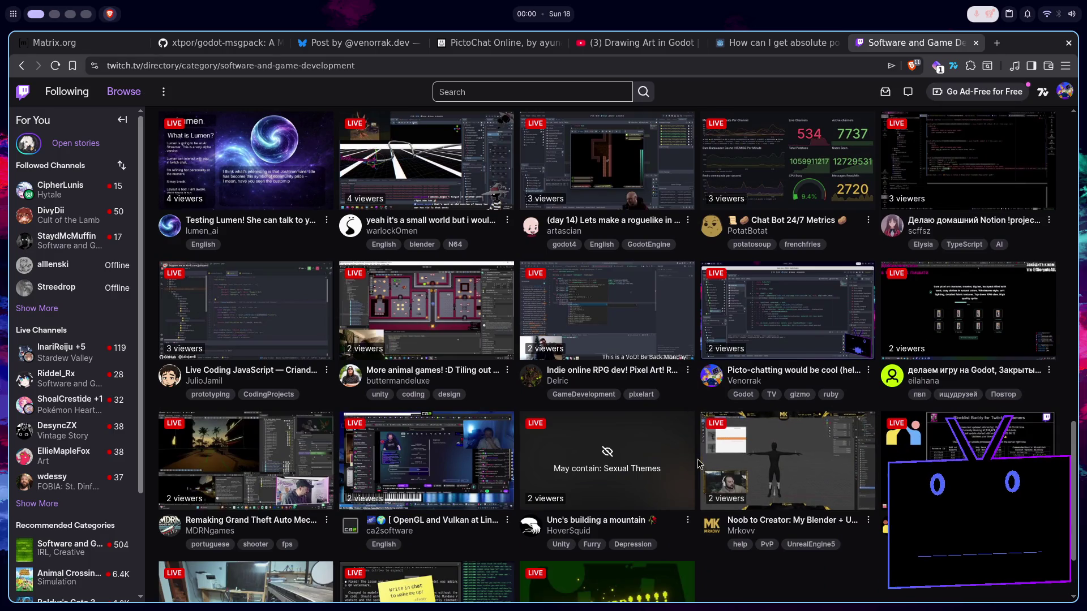
pyautogui.scroll(-2, 716, 435)
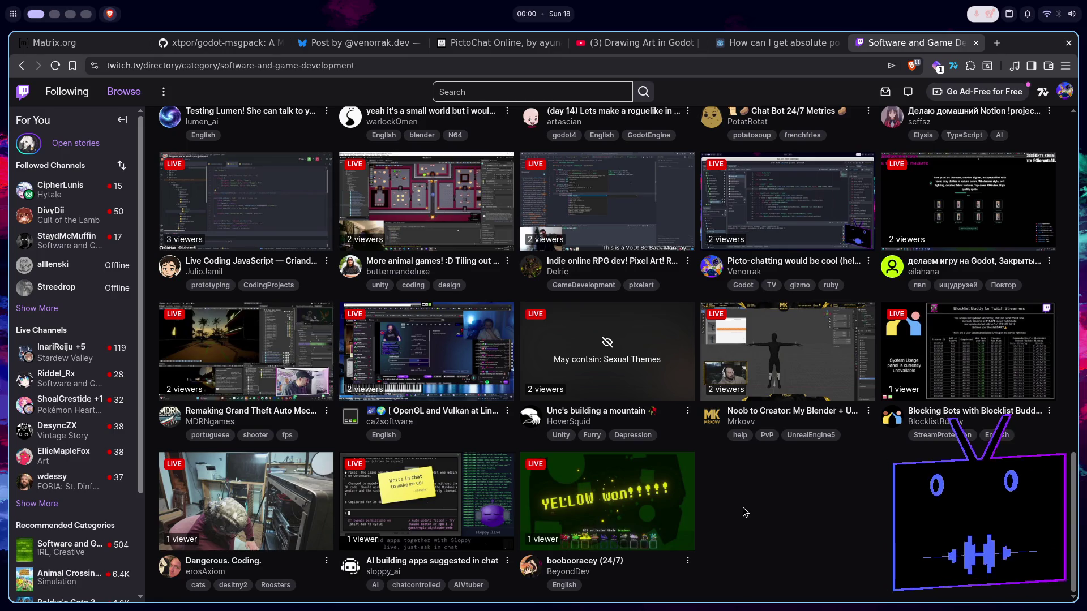
pyautogui.scroll(5, 743, 507)
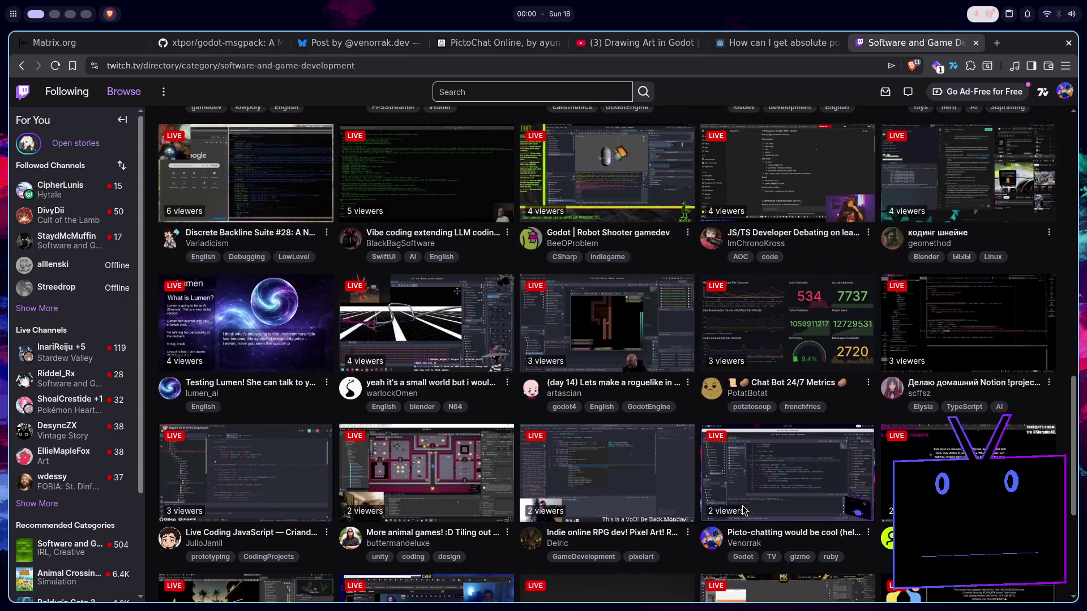
pyautogui.scroll(7, 750, 493)
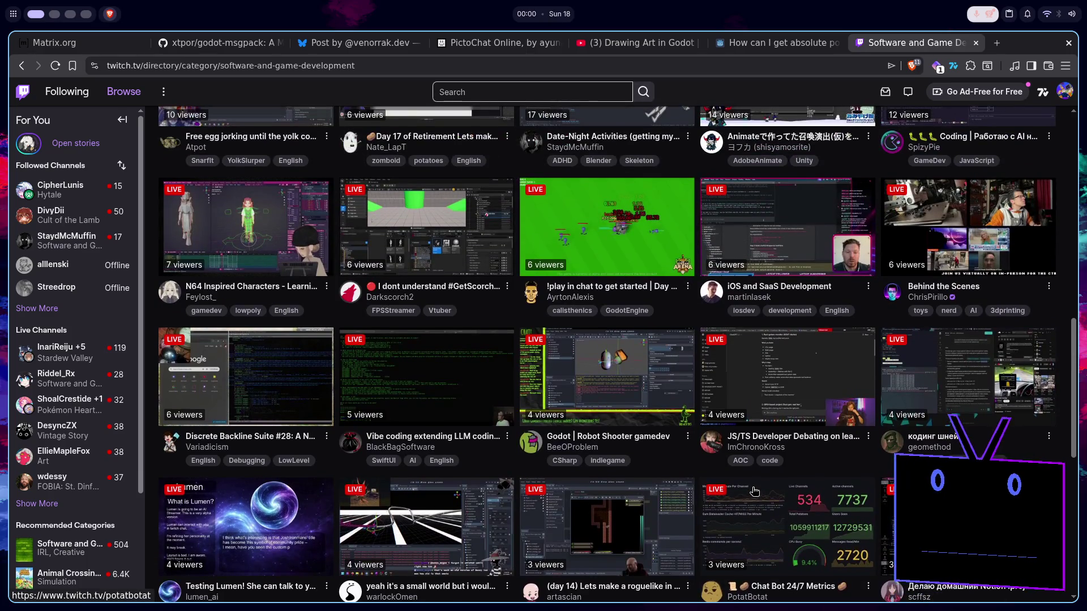
pyautogui.scroll(5, 806, 456)
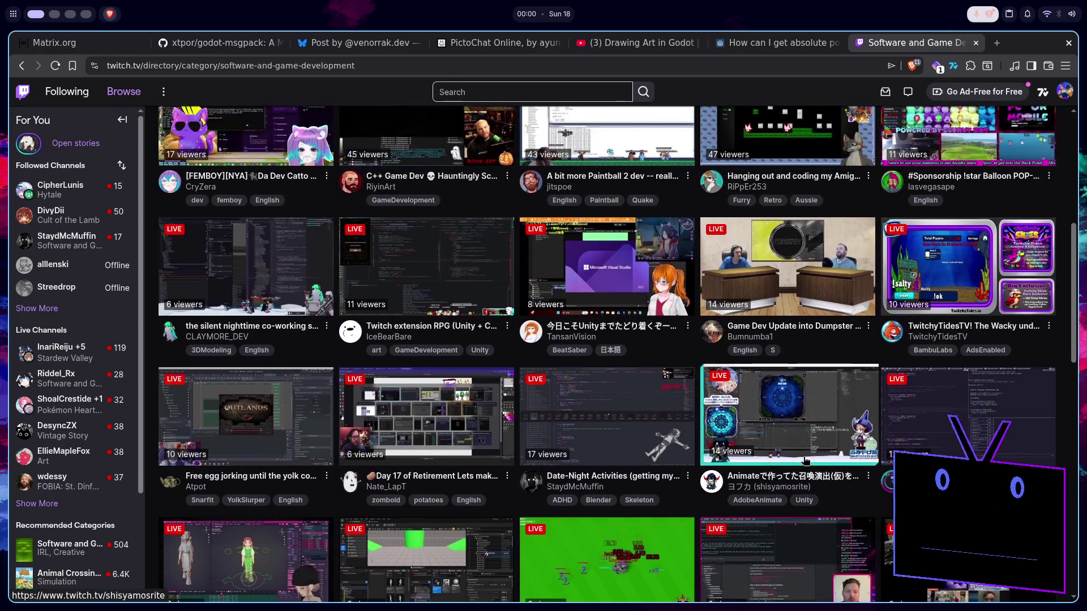
pyautogui.scroll(3, 813, 447)
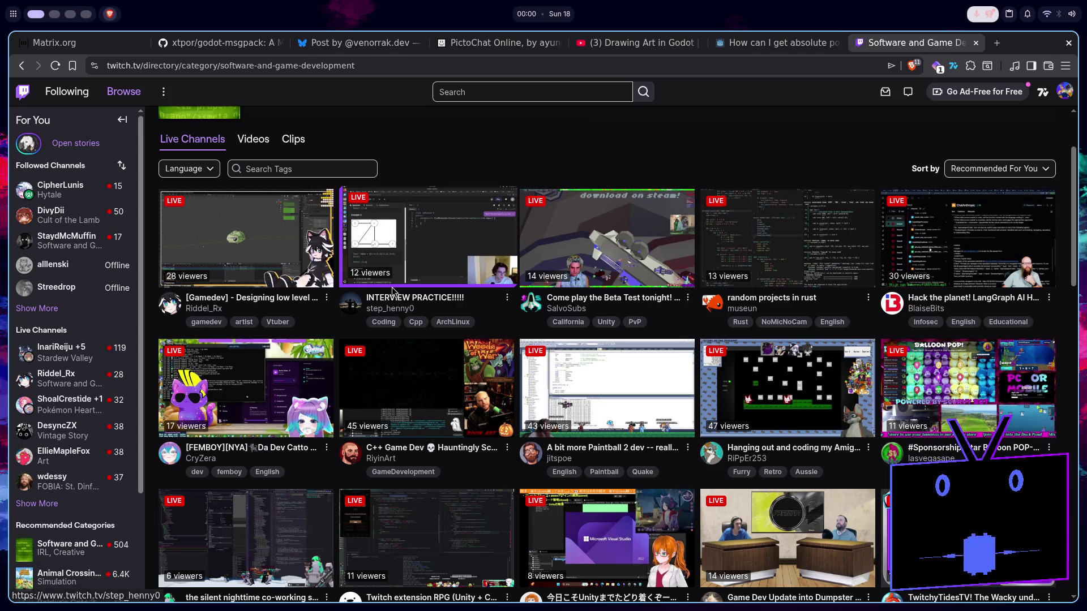
pyautogui.scroll(-5, 450, 326)
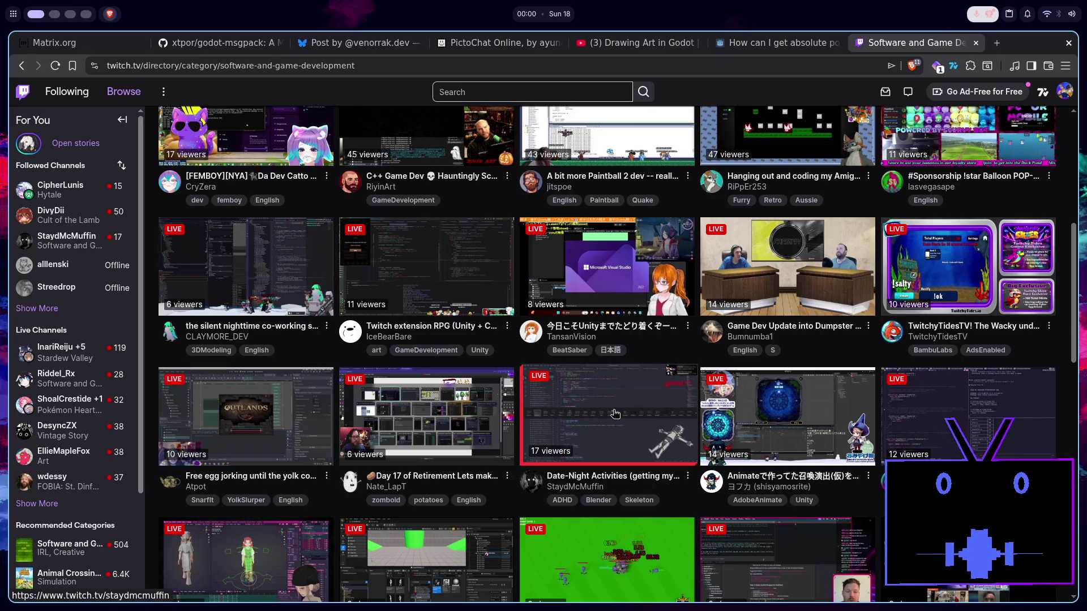
pyautogui.scroll(-5, 615, 414)
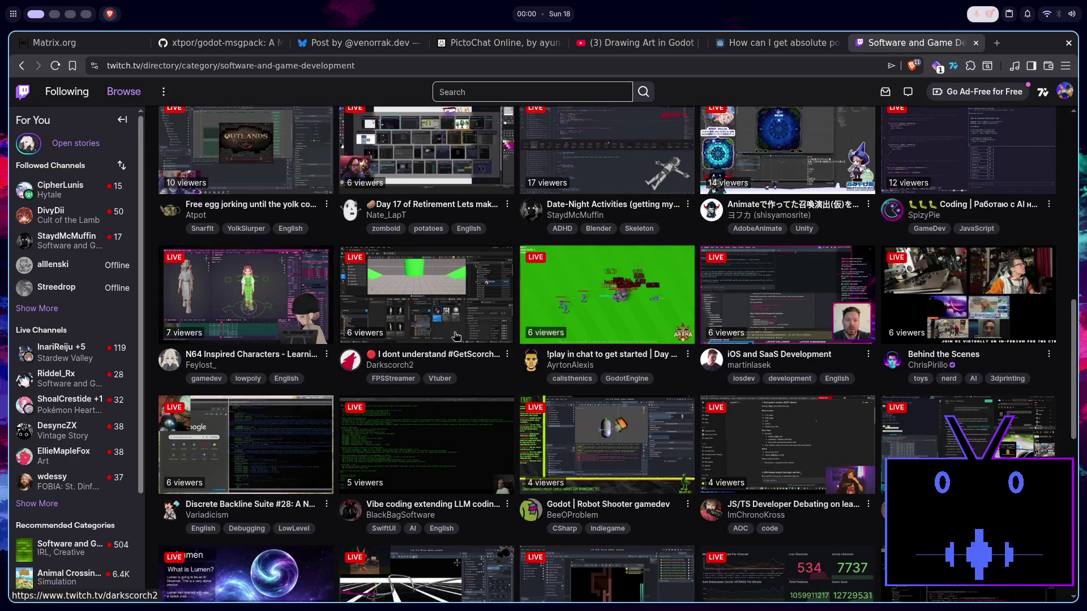
pyautogui.scroll(-2, 627, 376)
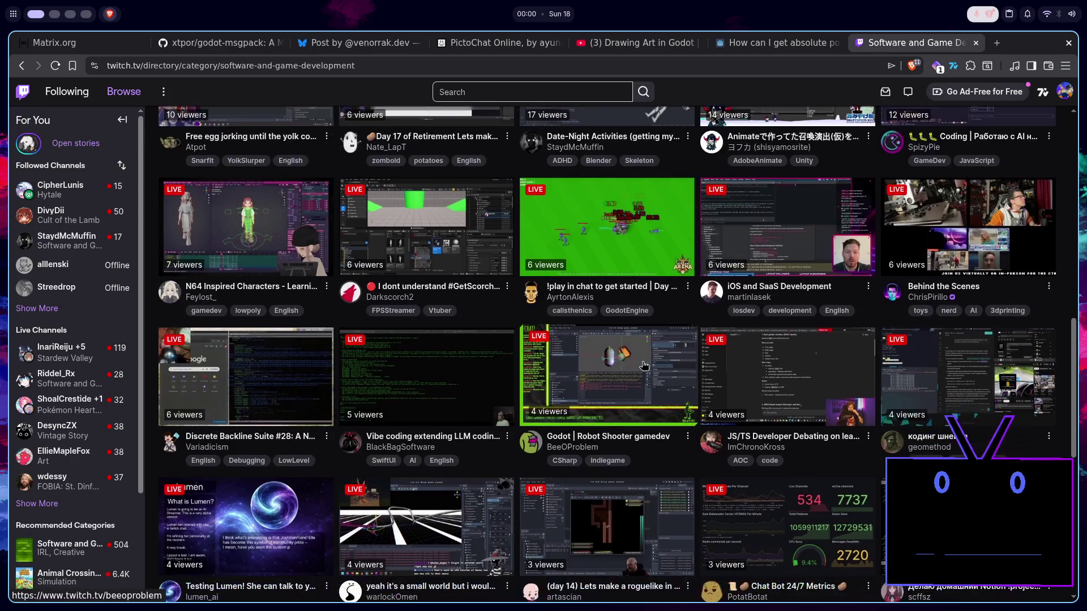
pyautogui.scroll(-1, 644, 366)
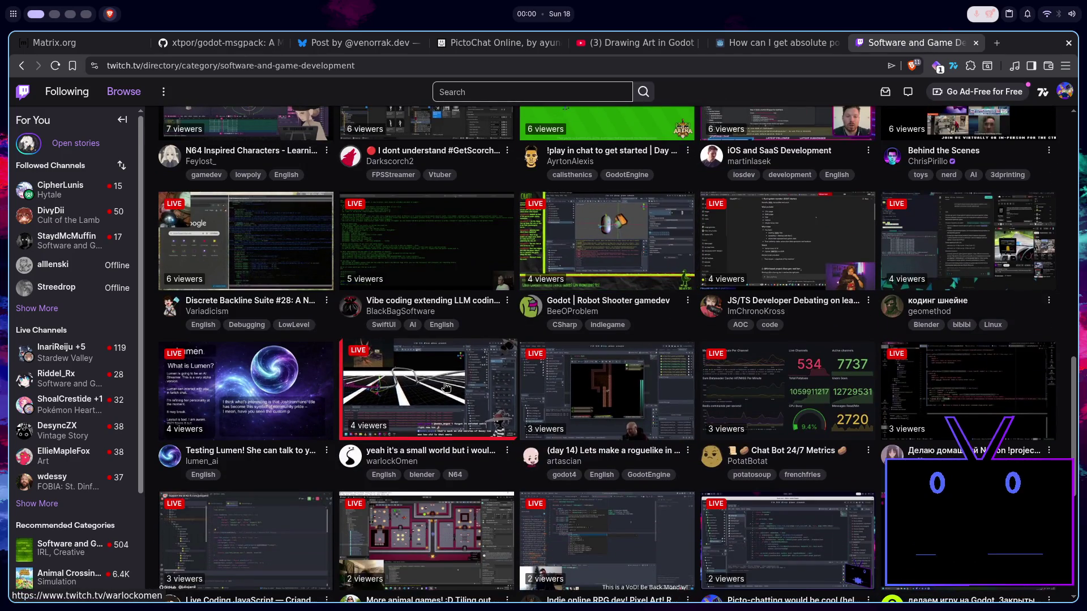
pyautogui.scroll(-2, 633, 398)
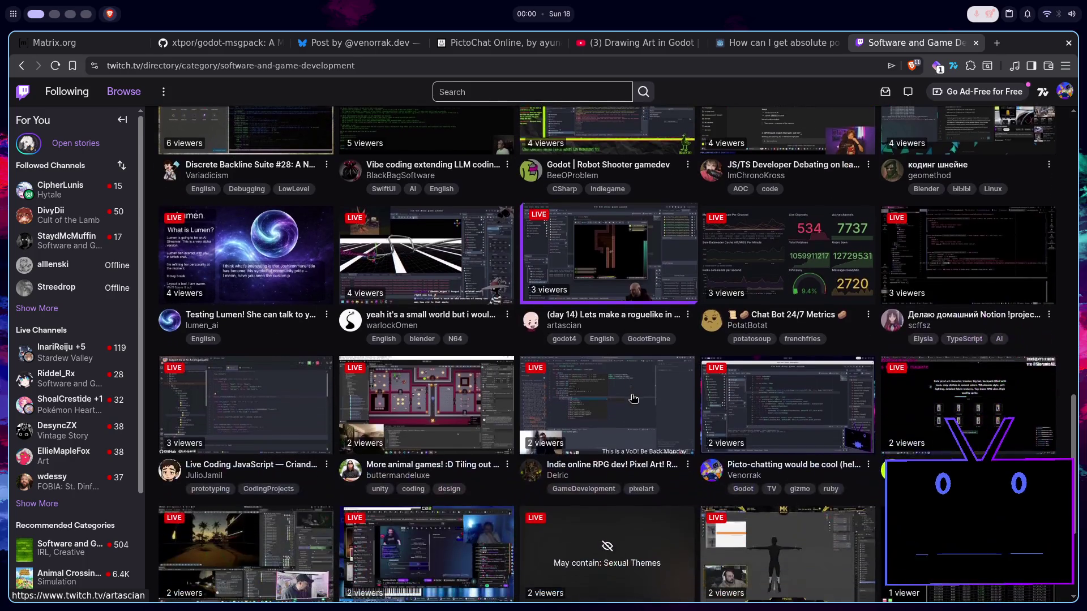
pyautogui.scroll(-3, 663, 404)
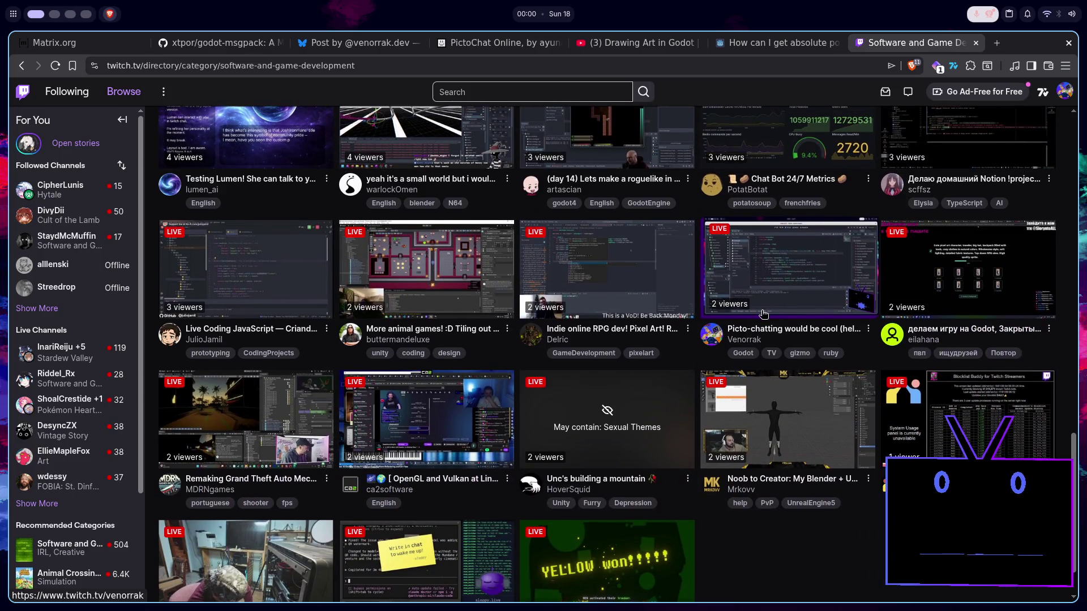
pyautogui.scroll(12, 412, 445)
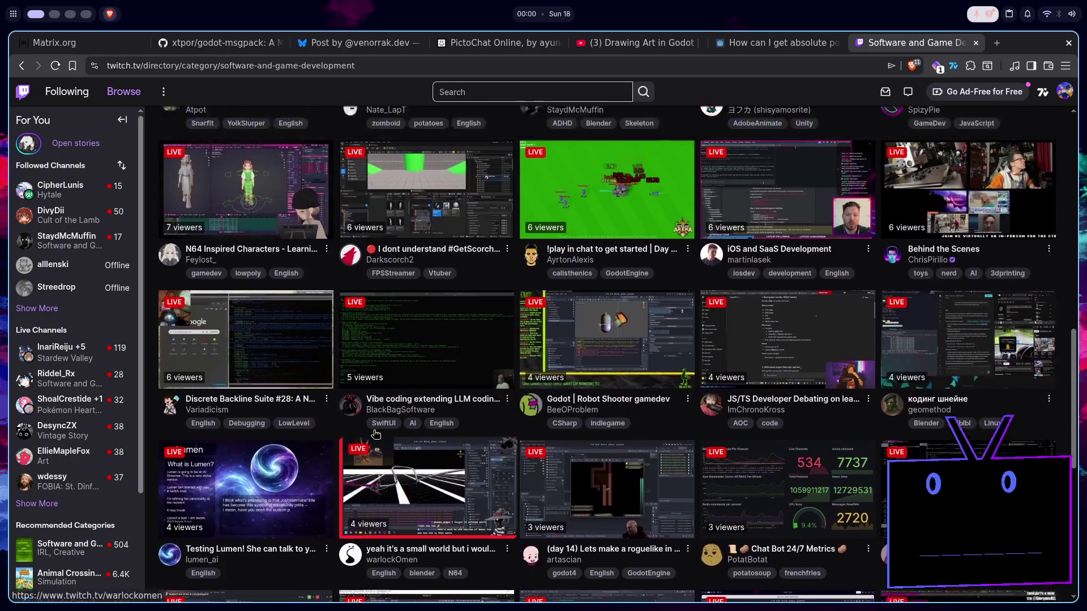
# Watch a followed live coding channel, go back to the category page, and close its mini-player
pyautogui.click(102, 242)
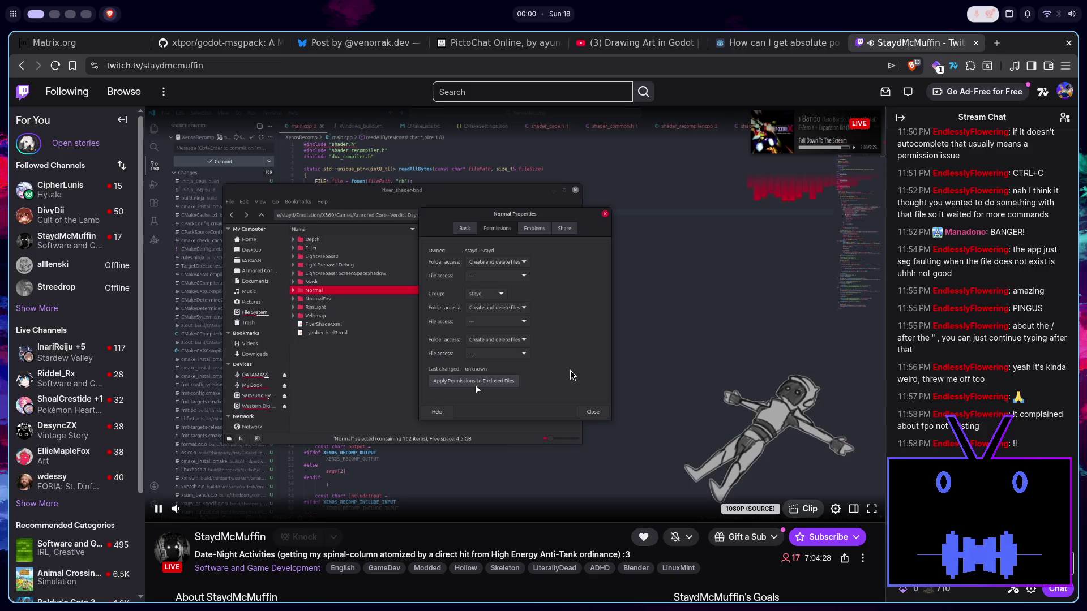
pyautogui.hotkey('alt', 'Left')
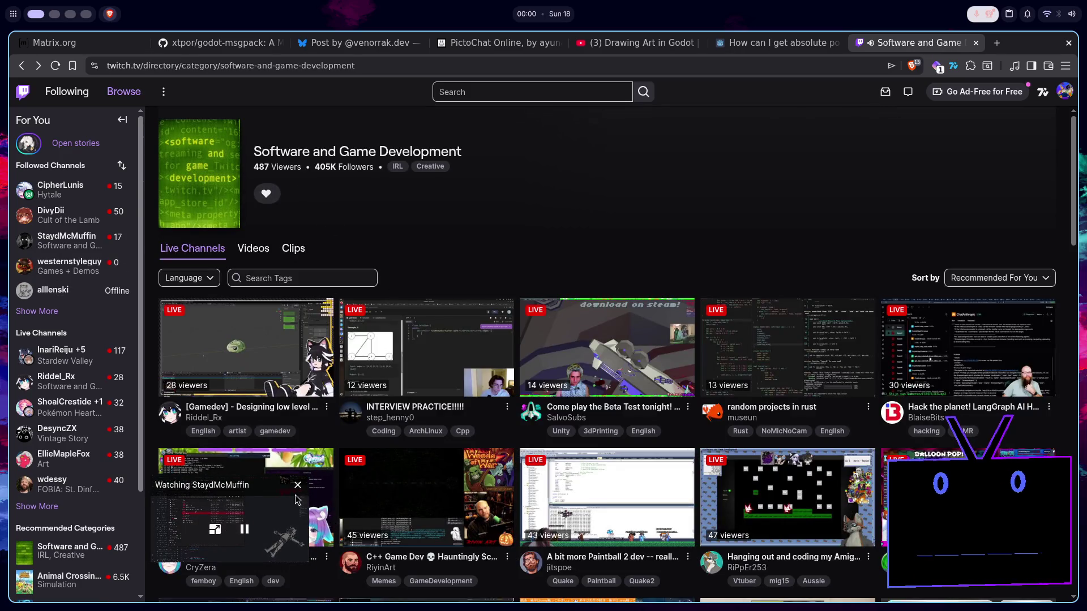
pyautogui.click(298, 485)
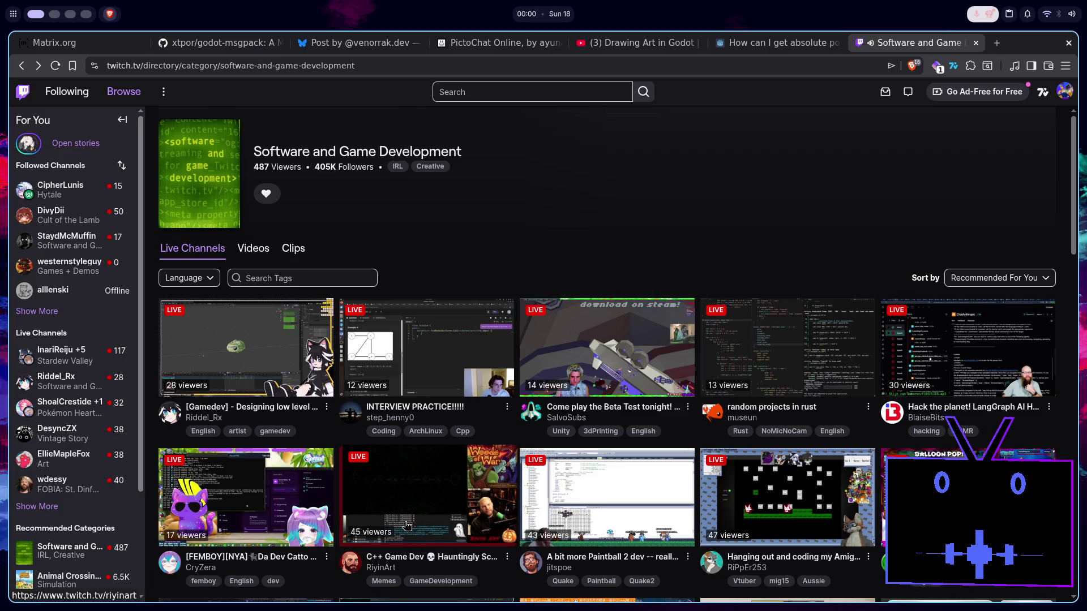
# Scroll the category grid and open artascian's '(day 14) Lets make a roguelike in Godot' stream
pyautogui.scroll(-5, 407, 525)
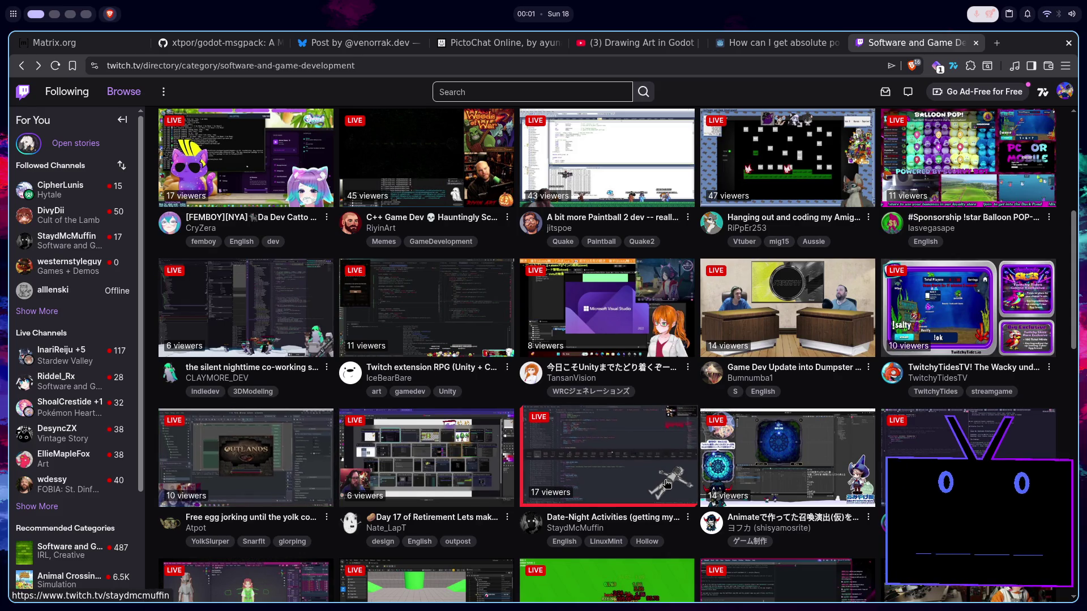
pyautogui.scroll(-3, 662, 478)
pyautogui.scroll(-2, 600, 451)
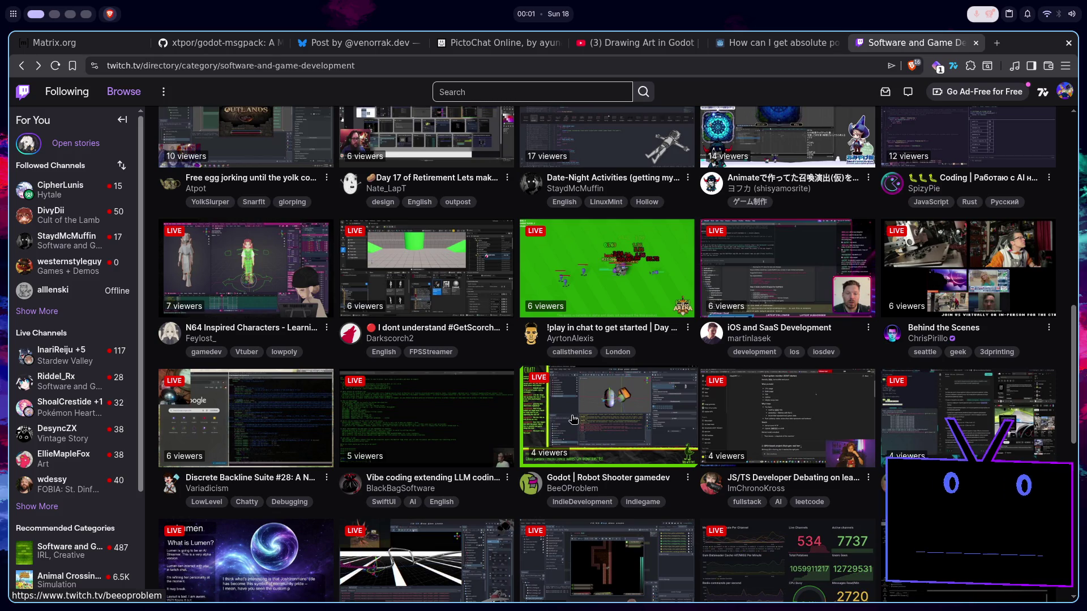
pyautogui.scroll(-2, 611, 442)
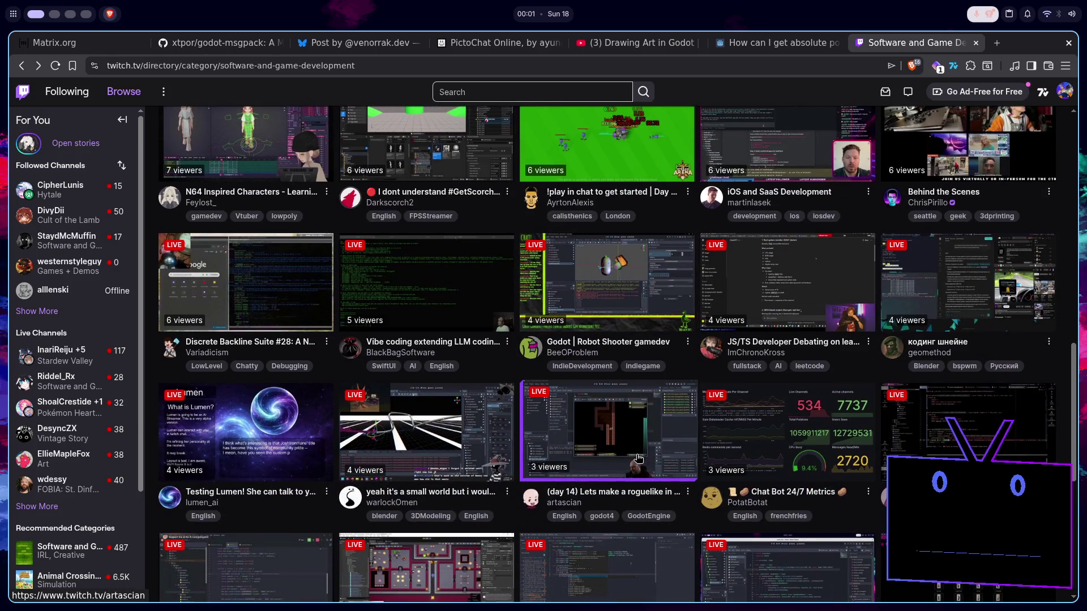
pyautogui.click(654, 437)
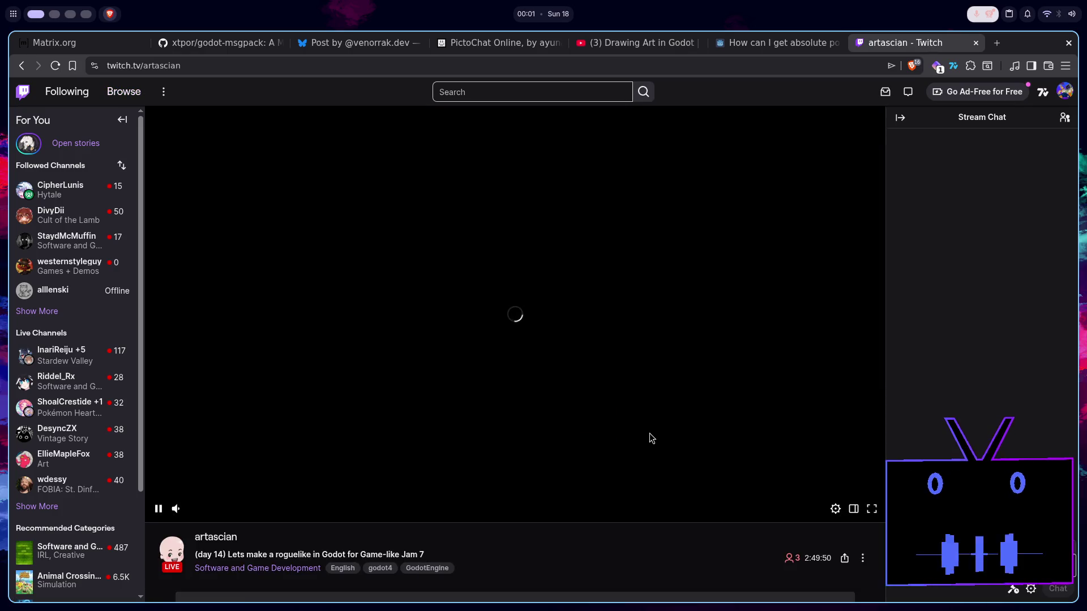